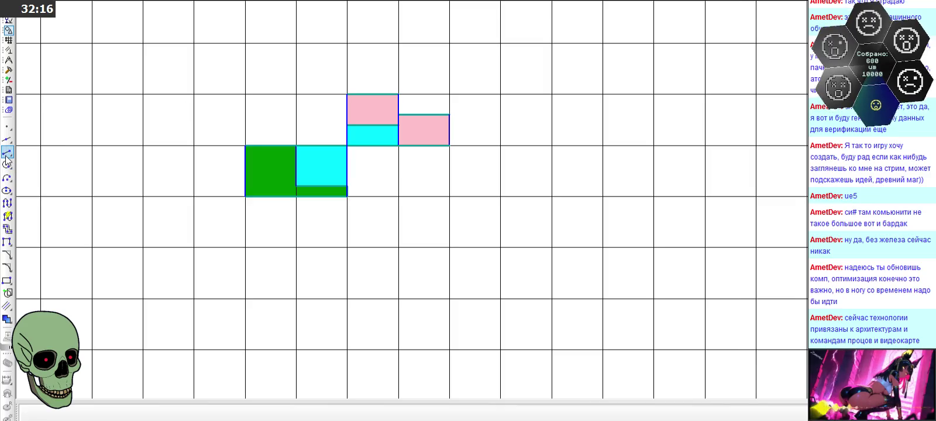
Step: Draw the new cells' edges as 1.0-long segments off the pink cell's top-right corner
{"action": "left_click", "coordinate": [398, 94]}
{"action": "left_click", "coordinate": [448, 94]}
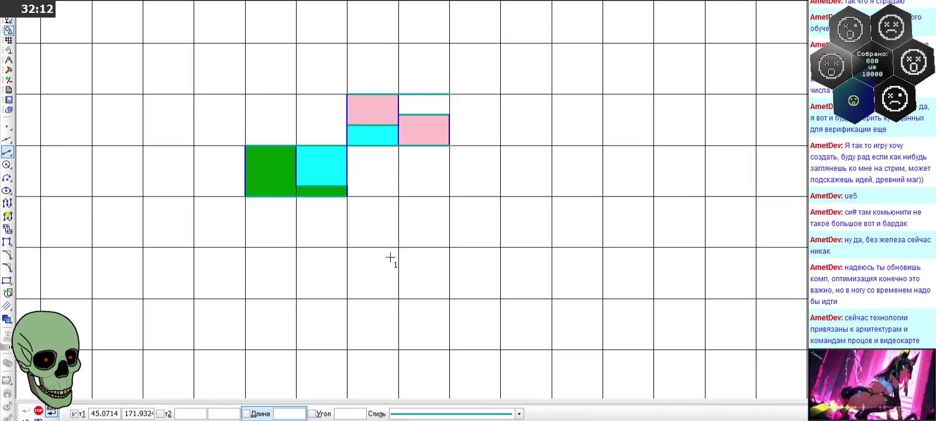
{"action": "type", "text": "1"}
{"action": "key", "text": "Return"}
{"action": "left_click", "coordinate": [449, 114]}
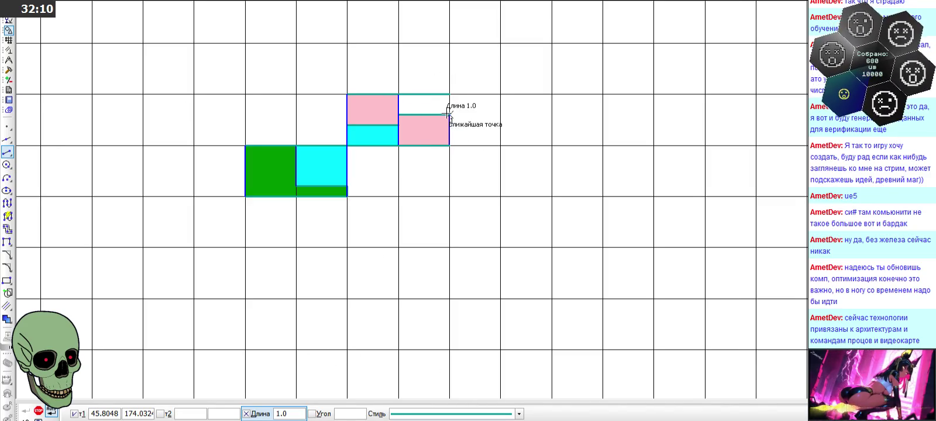
{"action": "left_click", "coordinate": [474, 115]}
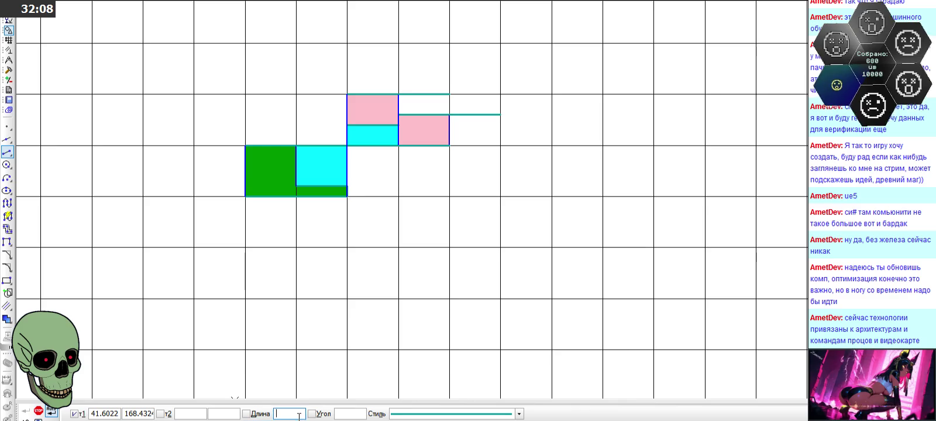
{"action": "type", "text": "2/5"}
{"action": "key", "text": "Return"}
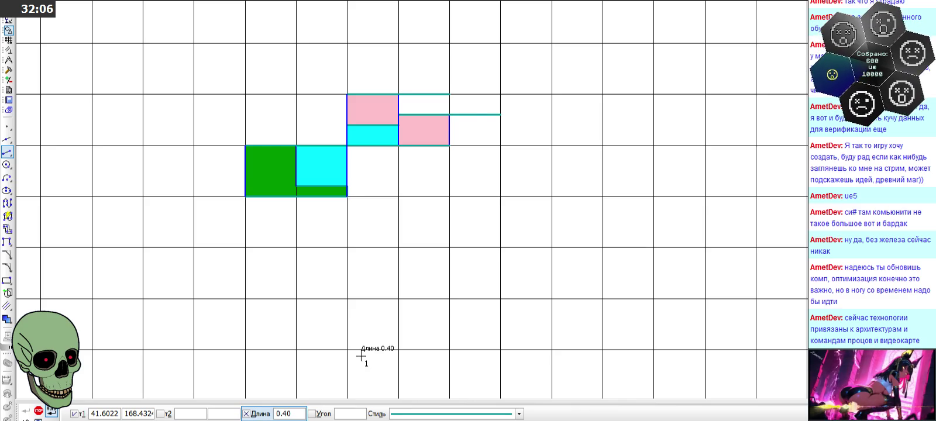
{"action": "type", "text": "1"}
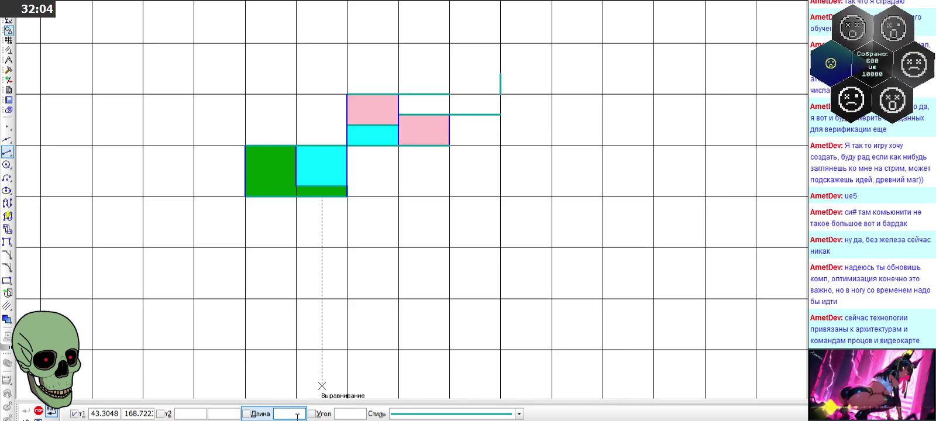
{"action": "key", "text": "Return"}
{"action": "left_click", "coordinate": [500, 75]}
{"action": "left_click", "coordinate": [449, 74]}
{"action": "scroll", "coordinate": [454, 73], "scroll_direction": "up", "scroll_amount": 3}
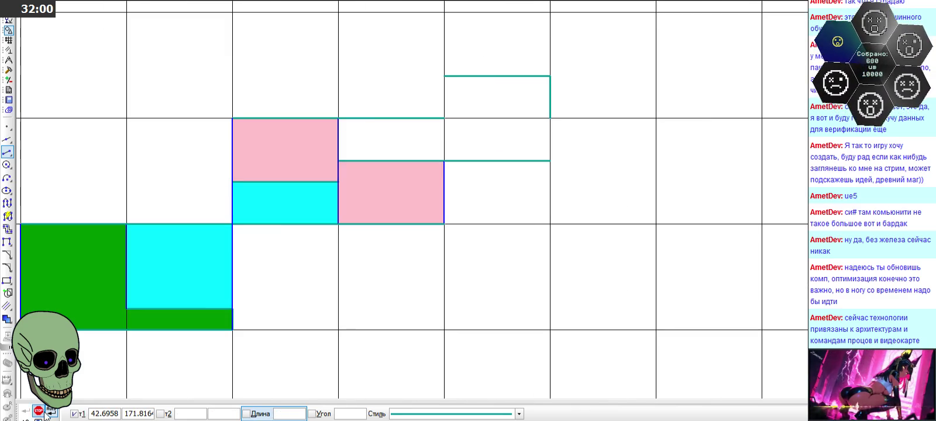
Step: Delete the misplaced right vertical edge
{"action": "key", "text": "Escape"}
{"action": "left_click", "coordinate": [552, 96]}
{"action": "key", "text": "Delete"}
{"action": "scroll", "coordinate": [397, 161], "scroll_direction": "down", "scroll_amount": 2}
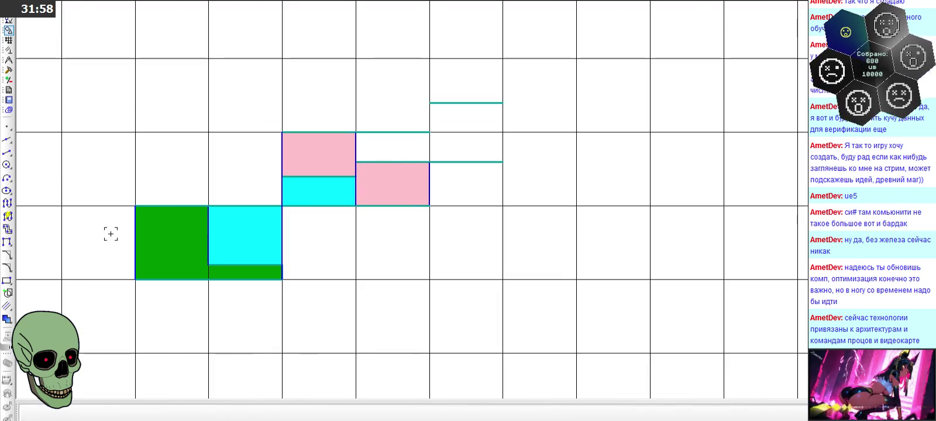
Step: Redraw the cell's left and right vertical edges in the Основная line style
{"action": "left_click", "coordinate": [7, 153]}
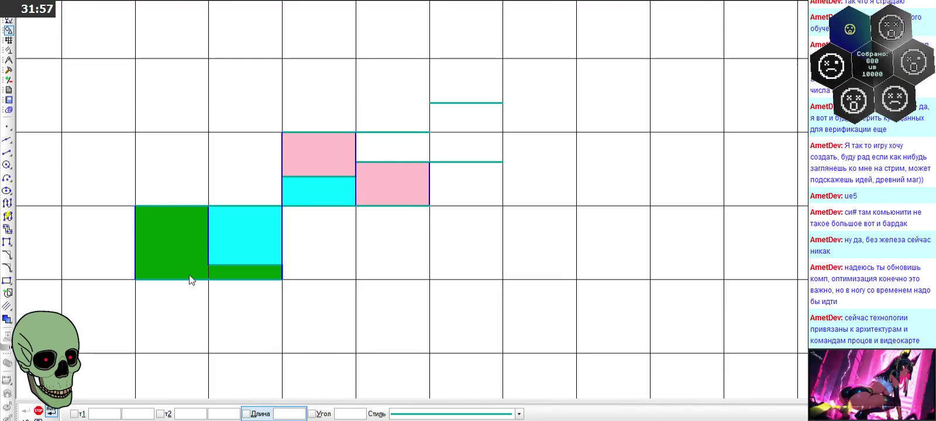
{"action": "left_click", "coordinate": [419, 419]}
{"action": "left_click", "coordinate": [468, 291]}
{"action": "left_click", "coordinate": [502, 103]}
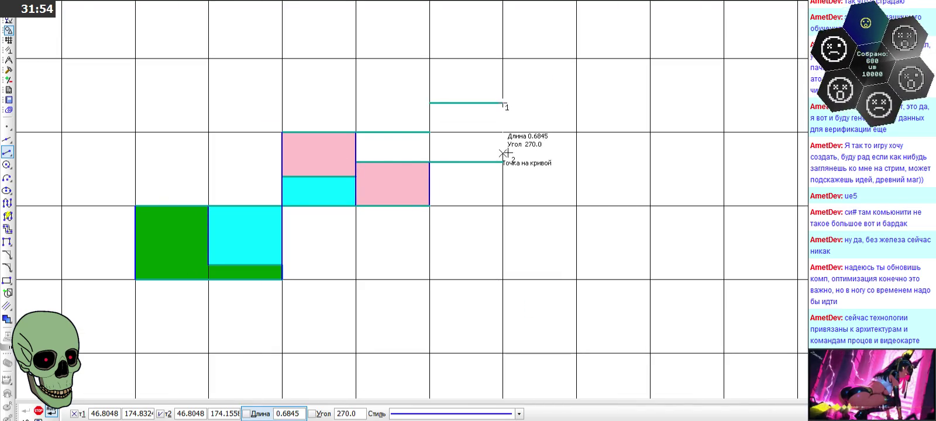
{"action": "left_click", "coordinate": [501, 162]}
{"action": "left_click", "coordinate": [429, 103]}
{"action": "left_click", "coordinate": [430, 162]}
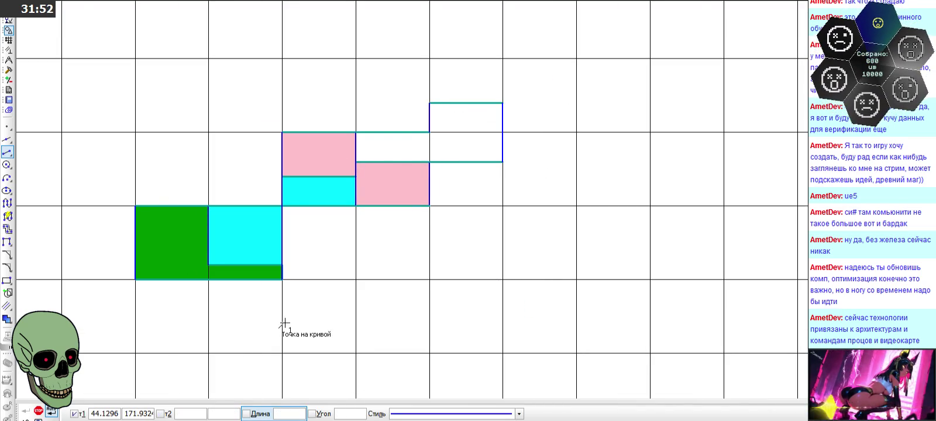
{"action": "left_click", "coordinate": [39, 411]}
Step: Change the lower figure's green cell fill colour to Золотистый yellow
{"action": "scroll", "coordinate": [427, 117], "scroll_direction": "down", "scroll_amount": 3}
{"action": "scroll", "coordinate": [433, 176], "scroll_direction": "down", "scroll_amount": 1}
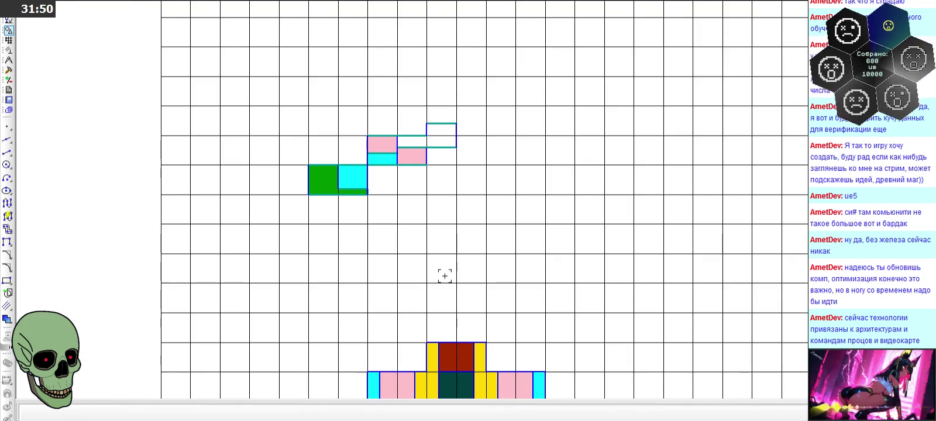
{"action": "scroll", "coordinate": [432, 355], "scroll_direction": "up", "scroll_amount": 3}
{"action": "scroll", "coordinate": [431, 355], "scroll_direction": "up", "scroll_amount": 1}
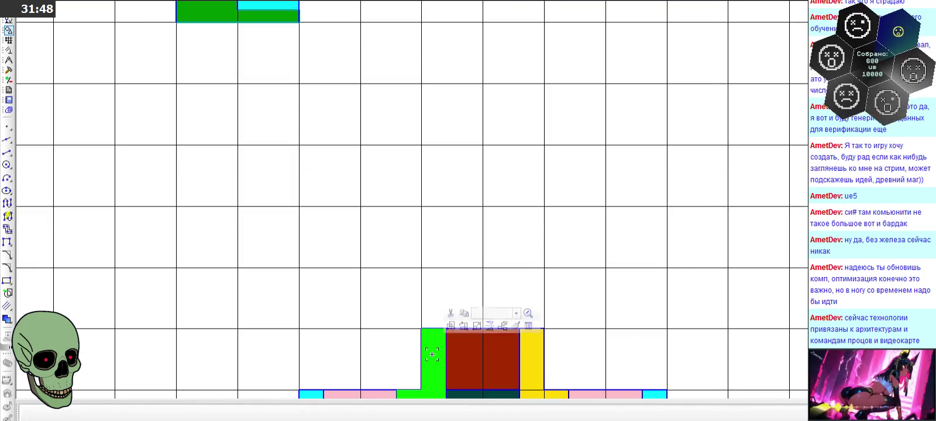
{"action": "double_click", "coordinate": [433, 363]}
{"action": "left_click", "coordinate": [163, 416]}
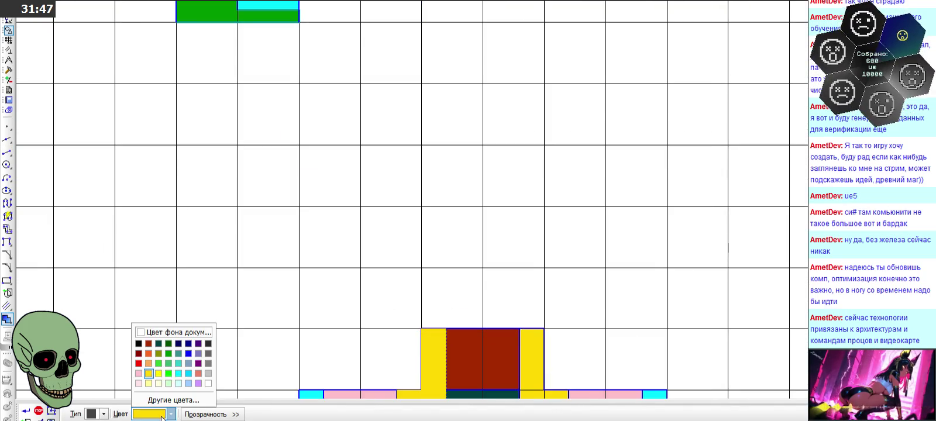
{"action": "left_click", "coordinate": [157, 373]}
{"action": "left_click", "coordinate": [38, 411]}
{"action": "scroll", "coordinate": [316, 304], "scroll_direction": "down", "scroll_amount": 3}
{"action": "scroll", "coordinate": [366, 96], "scroll_direction": "up", "scroll_amount": 3}
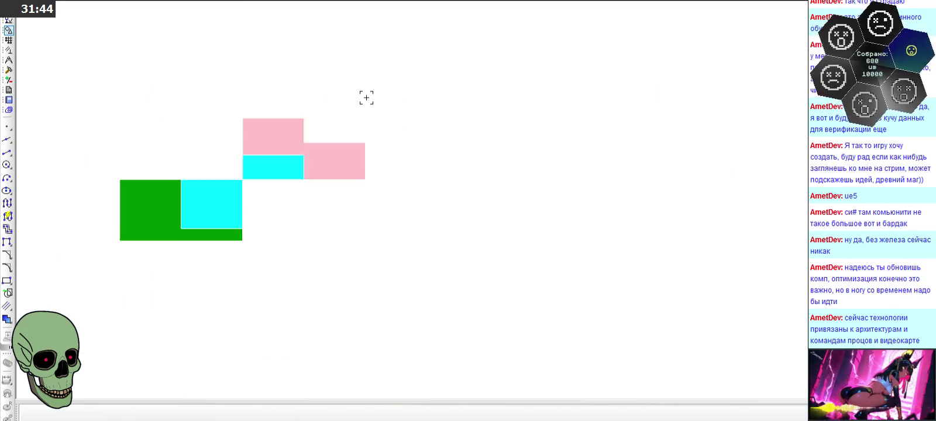
Step: Fill the two new staircase cells with Золотистый yellow
{"action": "left_click", "coordinate": [6, 319]}
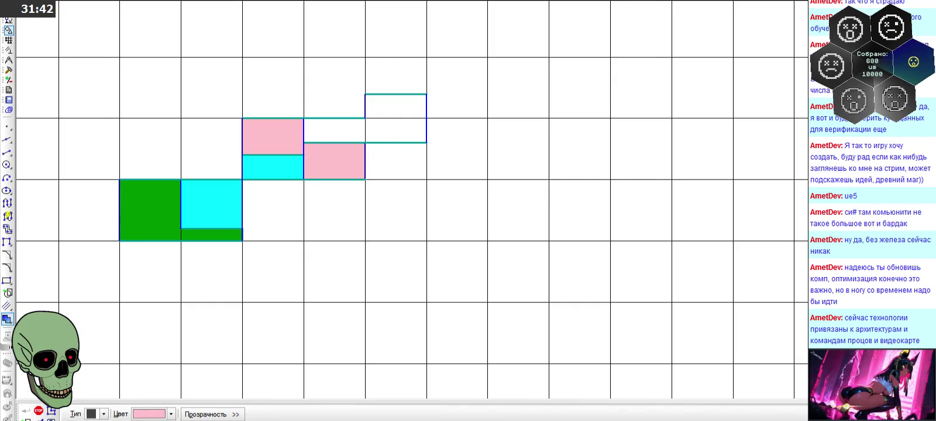
{"action": "left_click", "coordinate": [152, 414]}
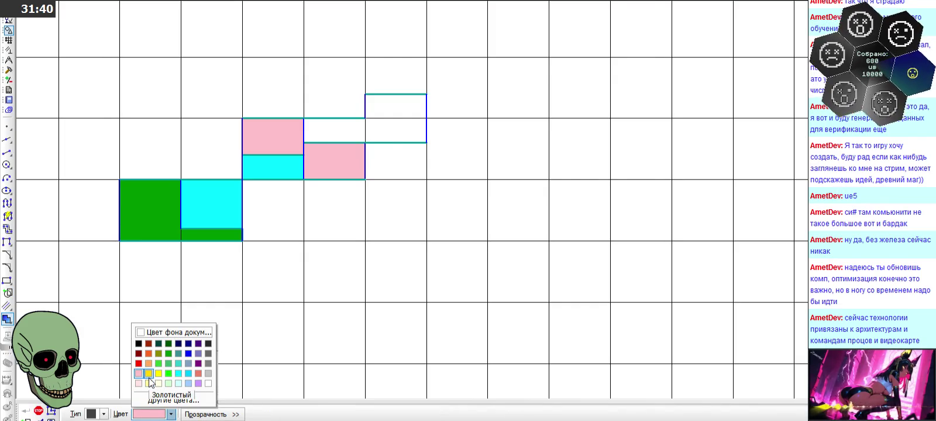
{"action": "left_click", "coordinate": [157, 373]}
{"action": "left_click", "coordinate": [403, 109]}
{"action": "left_click", "coordinate": [350, 130]}
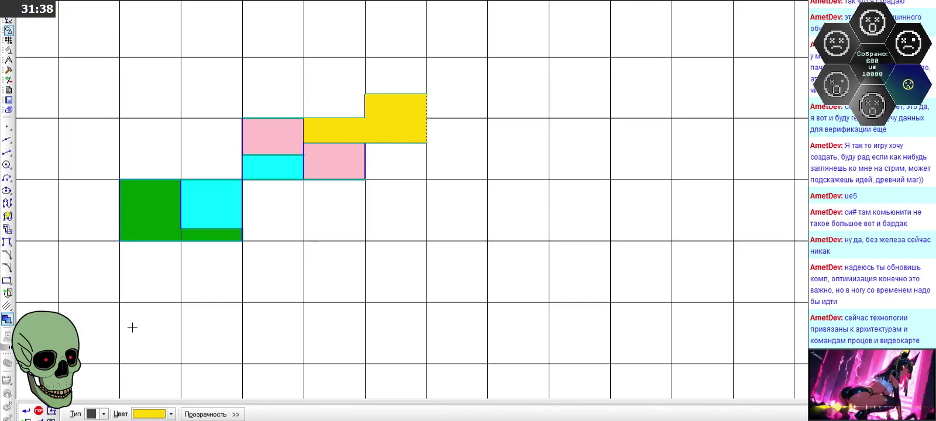
{"action": "left_click", "coordinate": [26, 411]}
{"action": "scroll", "coordinate": [395, 79], "scroll_direction": "down", "scroll_amount": 5}
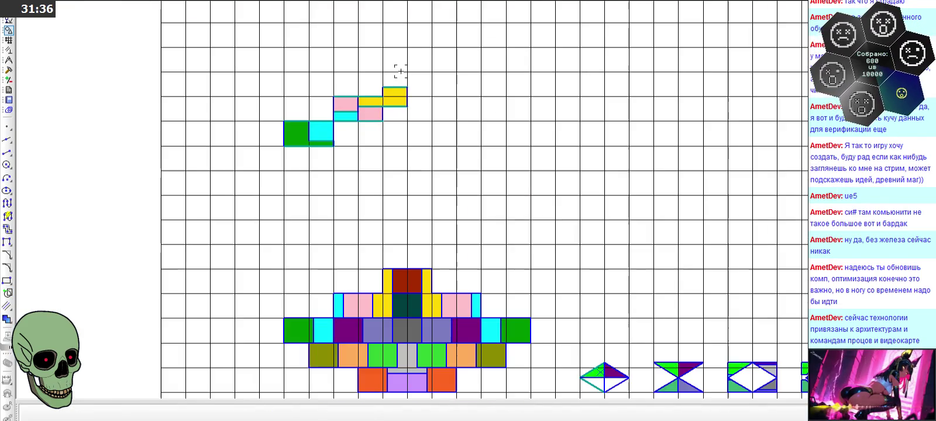
{"action": "scroll", "coordinate": [397, 259], "scroll_direction": "down", "scroll_amount": 3}
{"action": "scroll", "coordinate": [400, 269], "scroll_direction": "up", "scroll_amount": 3}
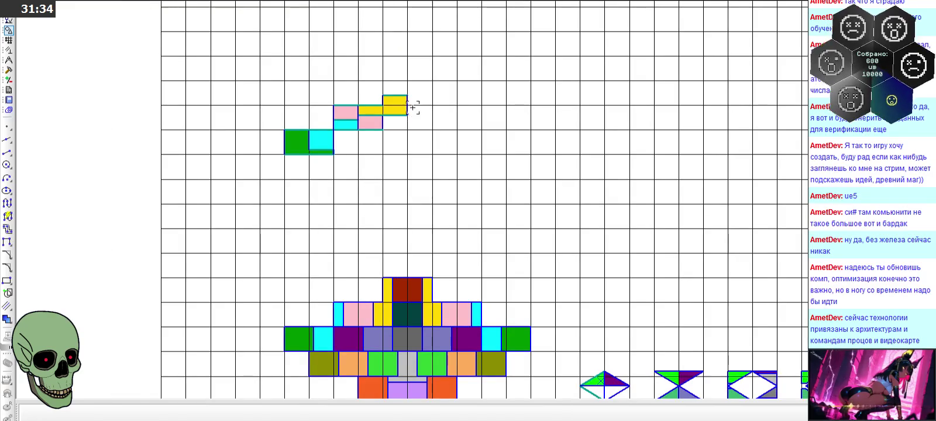
{"action": "scroll", "coordinate": [409, 88], "scroll_direction": "up", "scroll_amount": 2}
Step: Draw the new cell's top and lower edges in thick line style, lower edge 1.0 long
{"action": "left_click", "coordinate": [9, 153]}
{"action": "left_click", "coordinate": [457, 413]}
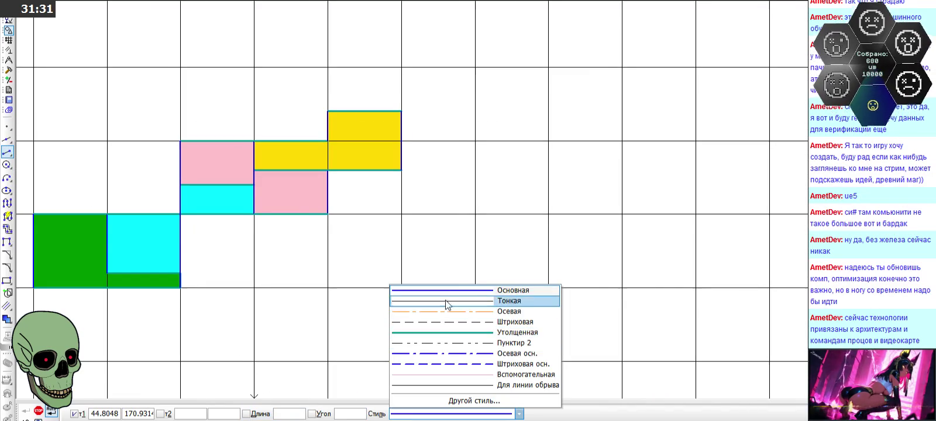
{"action": "left_click", "coordinate": [442, 332]}
{"action": "left_click", "coordinate": [328, 67]}
{"action": "left_click", "coordinate": [475, 67]}
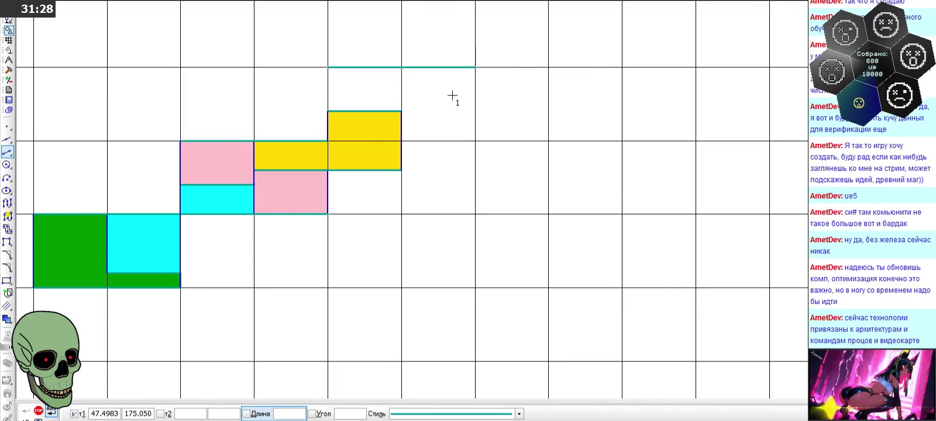
{"action": "type", "text": "1"}
{"action": "key", "text": "Return"}
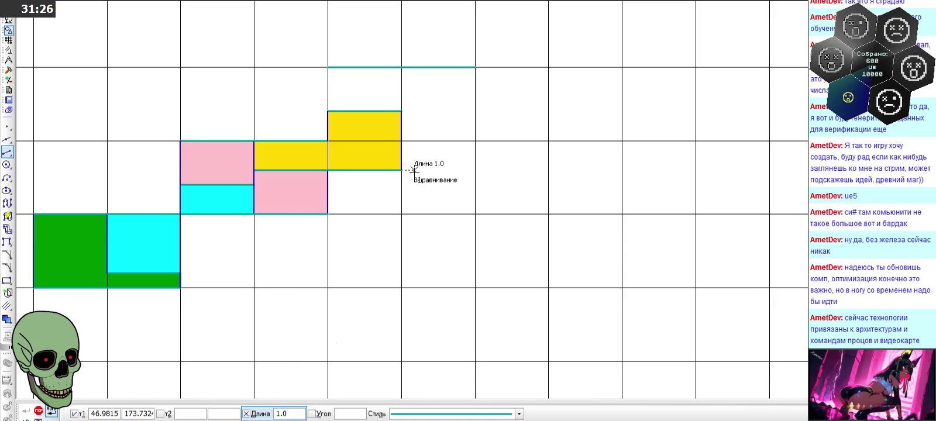
{"action": "left_click", "coordinate": [401, 111]}
{"action": "left_click", "coordinate": [415, 109]}
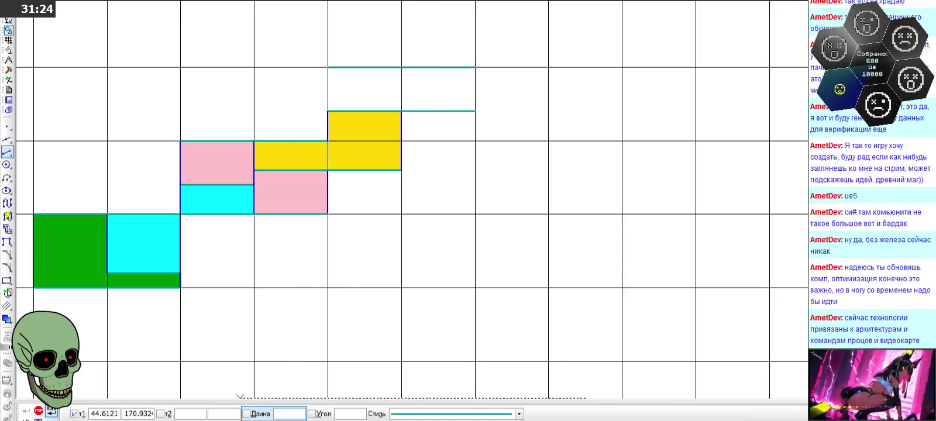
Step: Close the cell with left and right vertical edges in the Основная style
{"action": "left_click", "coordinate": [518, 414]}
{"action": "left_click", "coordinate": [451, 287]}
{"action": "left_click", "coordinate": [327, 67]}
{"action": "left_click", "coordinate": [328, 111]}
{"action": "left_click", "coordinate": [475, 67]}
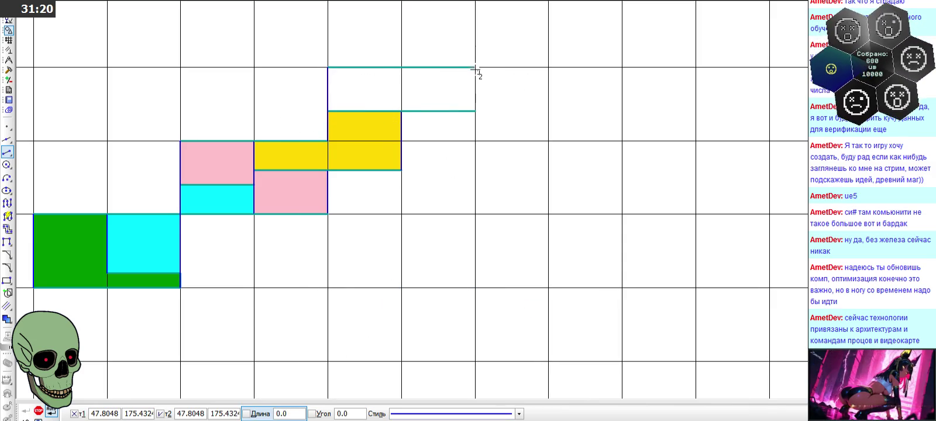
{"action": "left_click", "coordinate": [475, 111]}
{"action": "scroll", "coordinate": [453, 52], "scroll_direction": "down", "scroll_amount": 3}
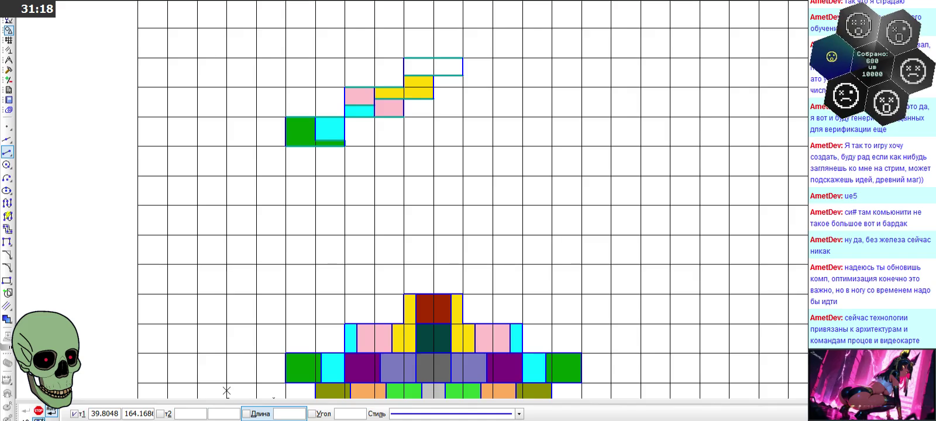
Step: Start a fill on the top cell, then cancel it without choosing a colour
{"action": "left_click", "coordinate": [7, 318]}
{"action": "scroll", "coordinate": [431, 334], "scroll_direction": "up", "scroll_amount": 3}
{"action": "left_click", "coordinate": [457, 270]}
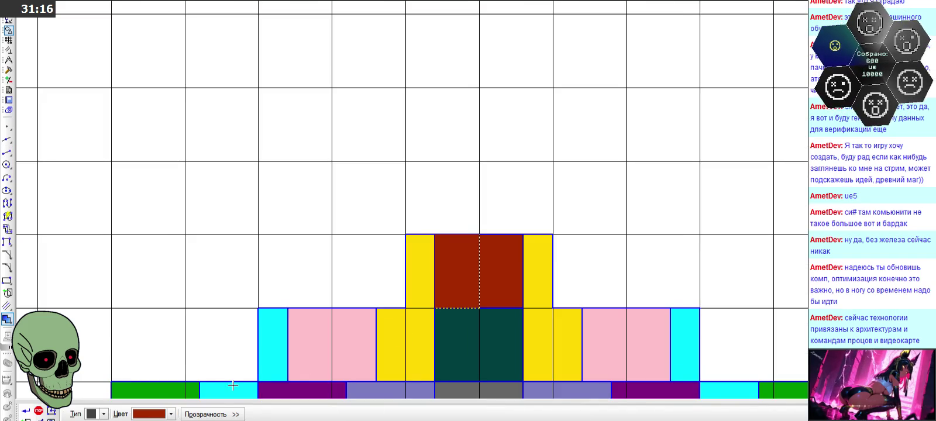
{"action": "left_click", "coordinate": [170, 414]}
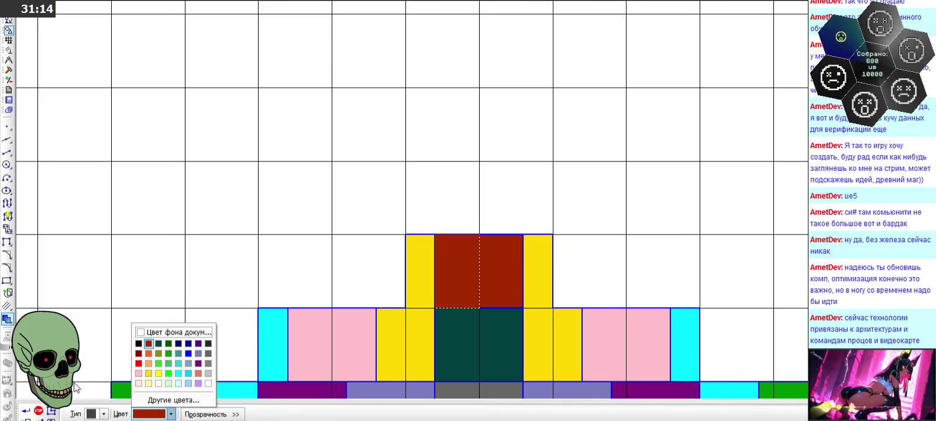
{"action": "left_click", "coordinate": [37, 412]}
{"action": "left_click", "coordinate": [37, 412]}
{"action": "scroll", "coordinate": [416, 182], "scroll_direction": "down", "scroll_amount": 3}
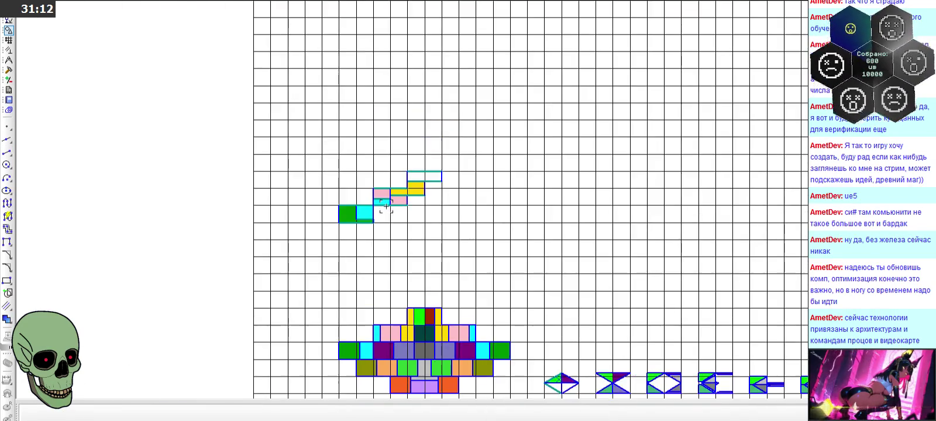
{"action": "scroll", "coordinate": [416, 181], "scroll_direction": "up", "scroll_amount": 5}
{"action": "scroll", "coordinate": [416, 181], "scroll_direction": "up", "scroll_amount": 2}
Step: Fill the left and right top cells with dark brown
{"action": "left_click", "coordinate": [7, 319]}
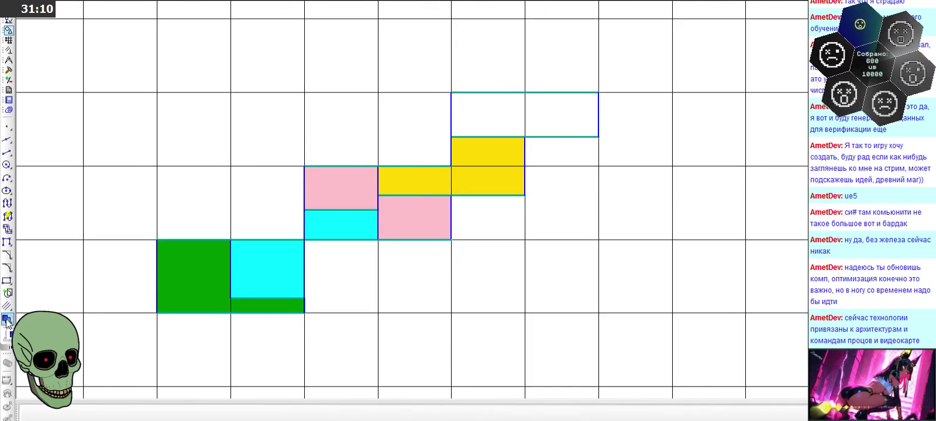
{"action": "left_click", "coordinate": [171, 414]}
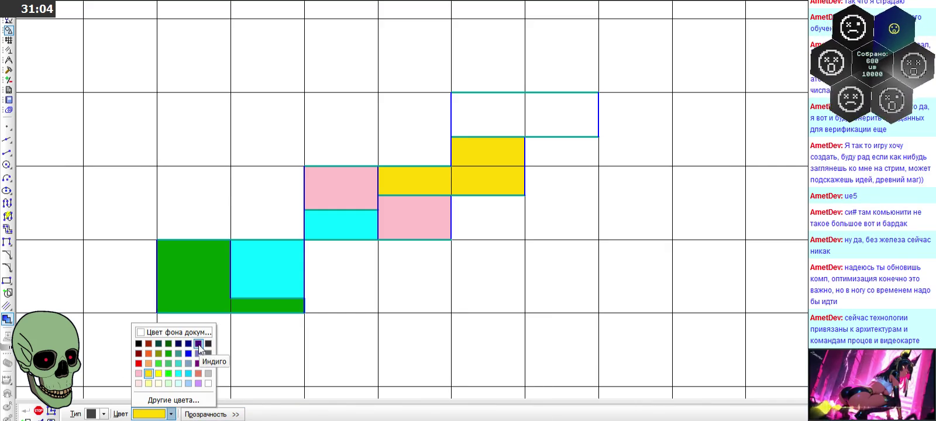
{"action": "left_click", "coordinate": [148, 344]}
{"action": "left_click", "coordinate": [490, 123]}
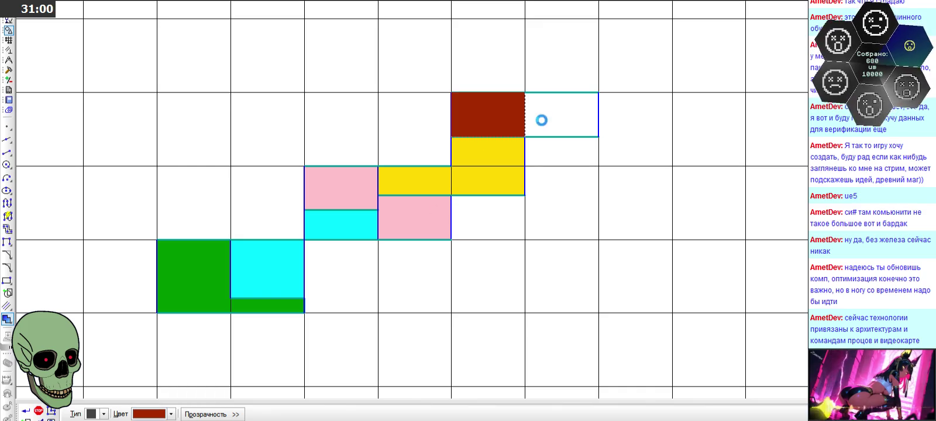
{"action": "left_click", "coordinate": [540, 121]}
{"action": "left_click", "coordinate": [26, 411]}
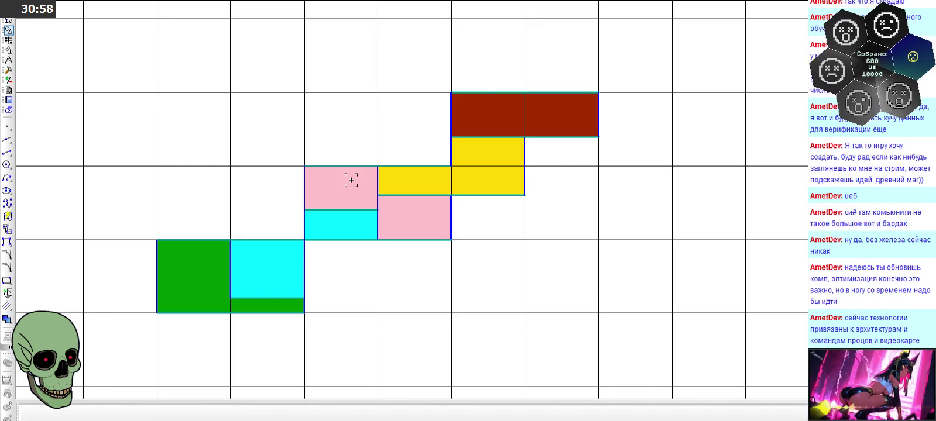
{"action": "scroll", "coordinate": [386, 117], "scroll_direction": "down", "scroll_amount": 2}
{"action": "scroll", "coordinate": [387, 134], "scroll_direction": "down", "scroll_amount": 1}
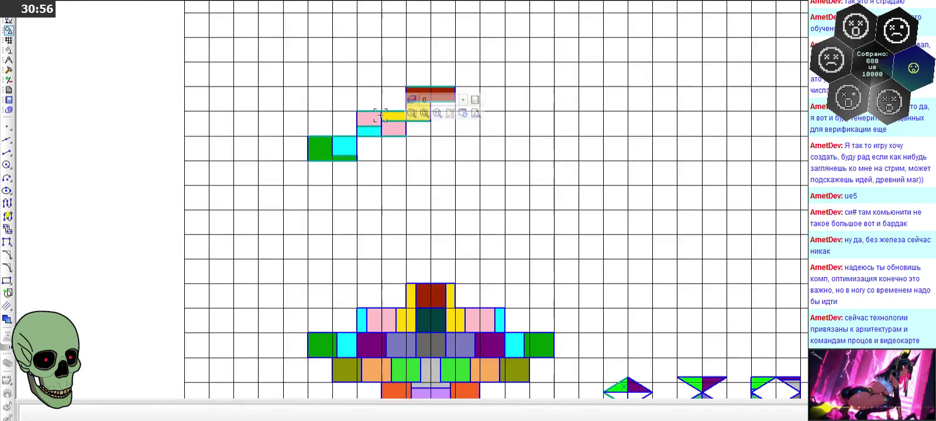
{"action": "scroll", "coordinate": [386, 151], "scroll_direction": "down", "scroll_amount": 1}
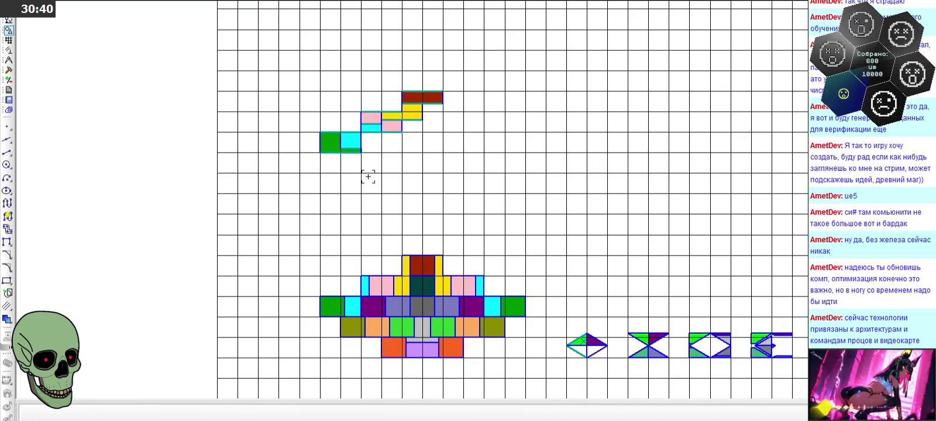
{"action": "scroll", "coordinate": [370, 175], "scroll_direction": "up", "scroll_amount": 1}
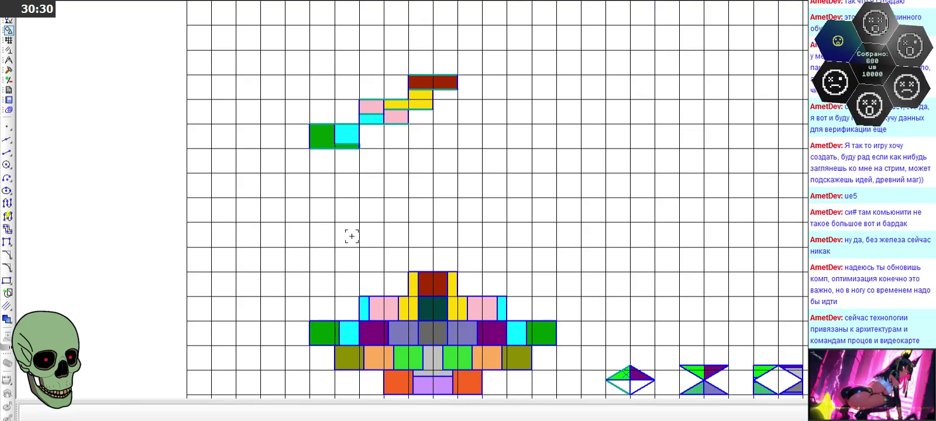
{"action": "scroll", "coordinate": [350, 149], "scroll_direction": "down", "scroll_amount": 2}
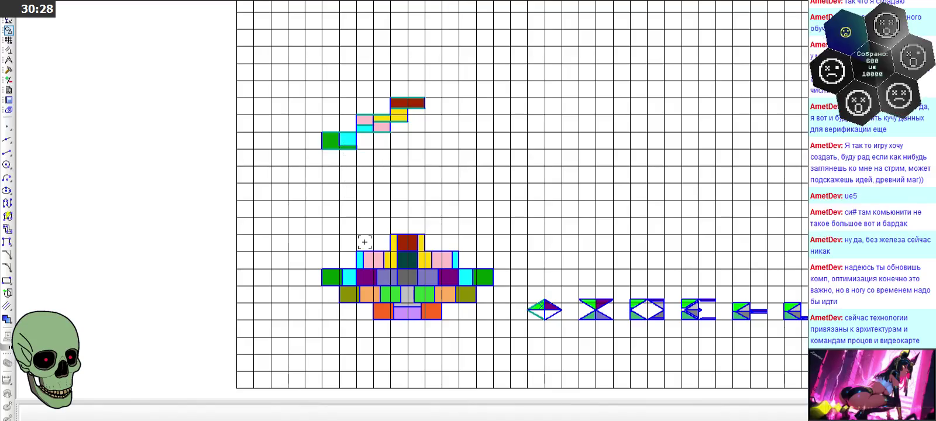
{"action": "scroll", "coordinate": [386, 292], "scroll_direction": "up", "scroll_amount": 3}
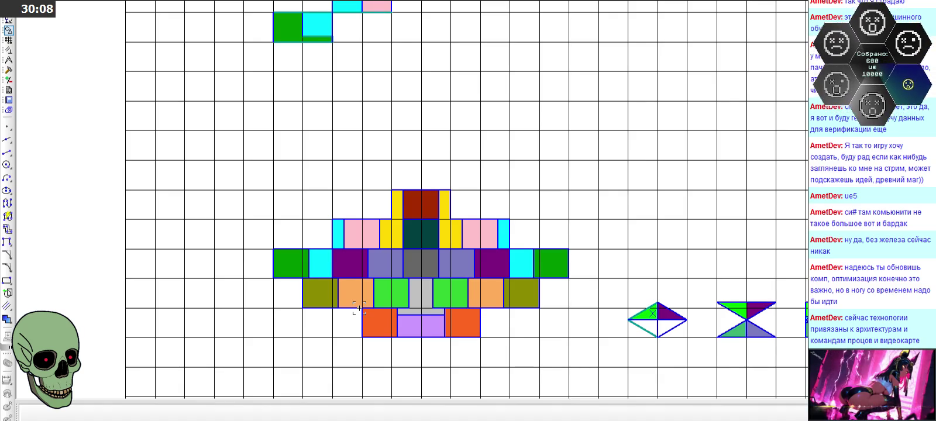
{"action": "scroll", "coordinate": [359, 308], "scroll_direction": "down", "scroll_amount": 1}
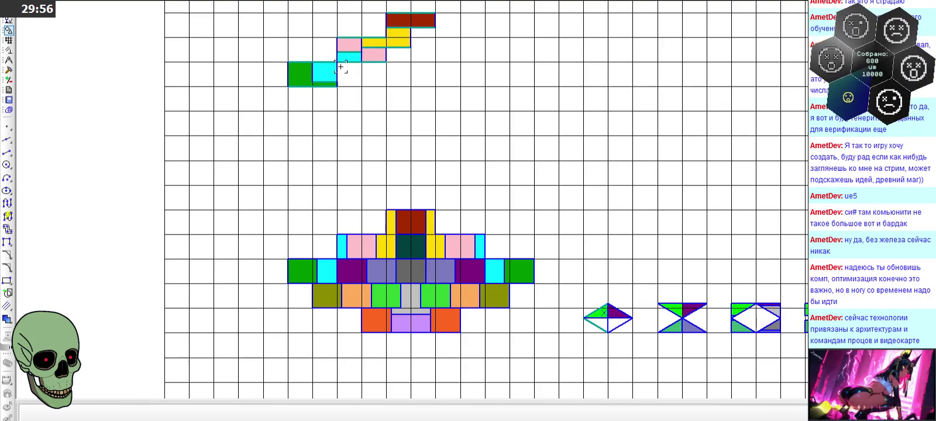
{"action": "left_click", "coordinate": [7, 152]}
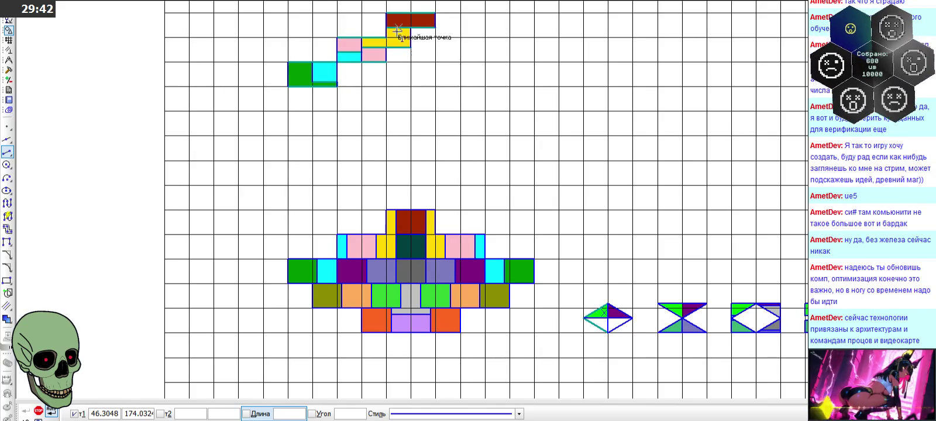
Step: Draw a 2.0-long thickened teal line under the cells and a 1.0-long horizontal line
{"action": "scroll", "coordinate": [417, 104], "scroll_direction": "up", "scroll_amount": 4}
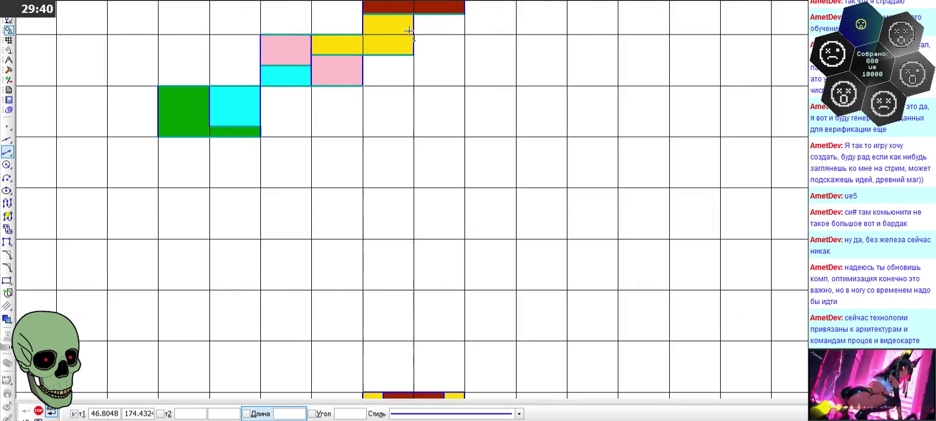
{"action": "scroll", "coordinate": [409, 58], "scroll_direction": "up", "scroll_amount": 1}
{"action": "left_click", "coordinate": [354, 96]}
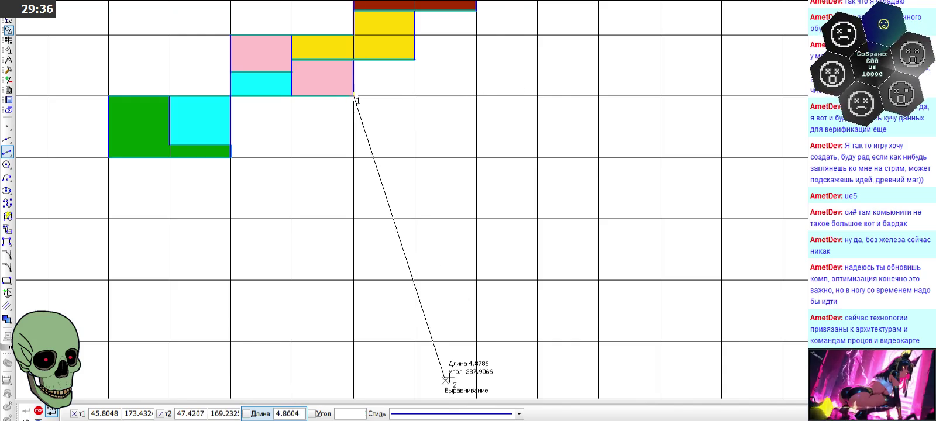
{"action": "left_click", "coordinate": [454, 414]}
{"action": "left_click", "coordinate": [490, 332]}
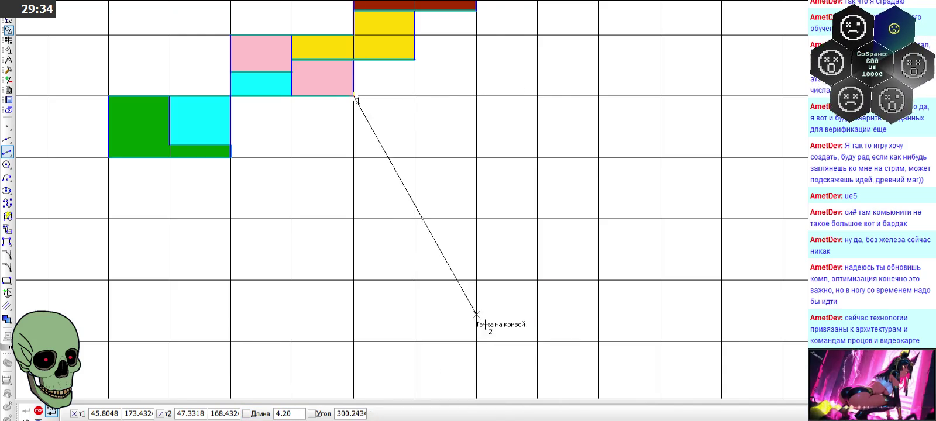
{"action": "left_click", "coordinate": [476, 96]}
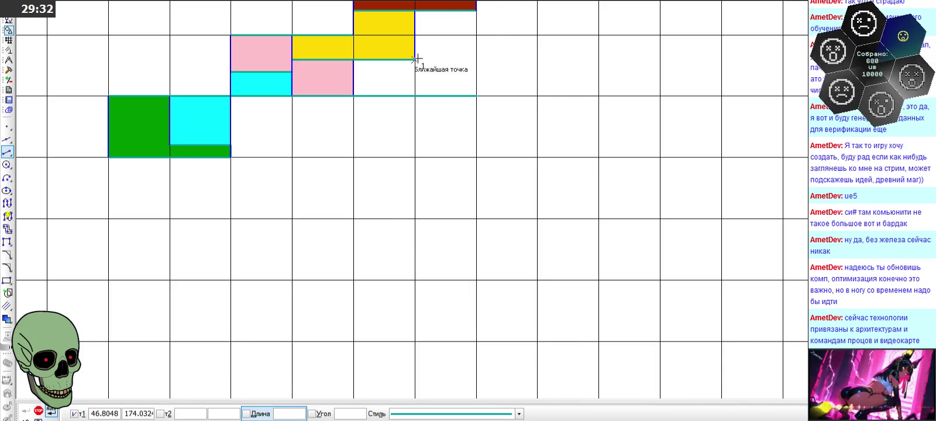
{"action": "type", "text": "1"}
{"action": "key", "text": "Return"}
{"action": "left_click", "coordinate": [415, 59]}
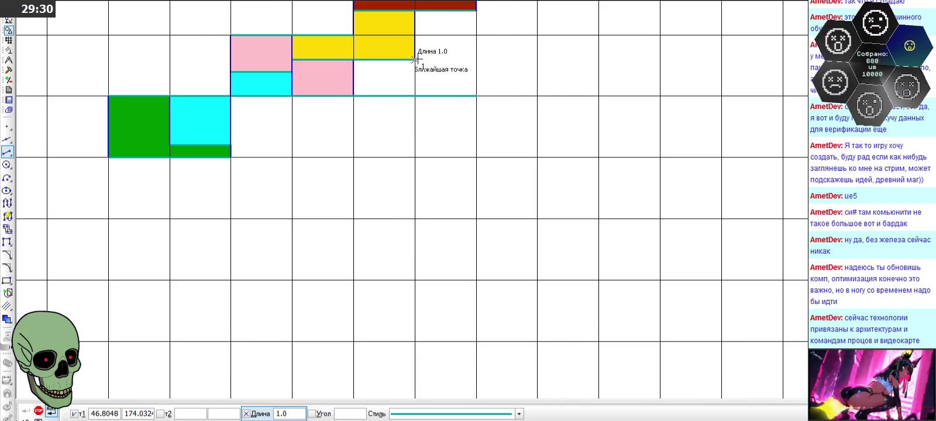
{"action": "left_click", "coordinate": [447, 59]}
Step: Close the new cells with a vertical line in the Основная blue style
{"action": "left_click", "coordinate": [518, 414]}
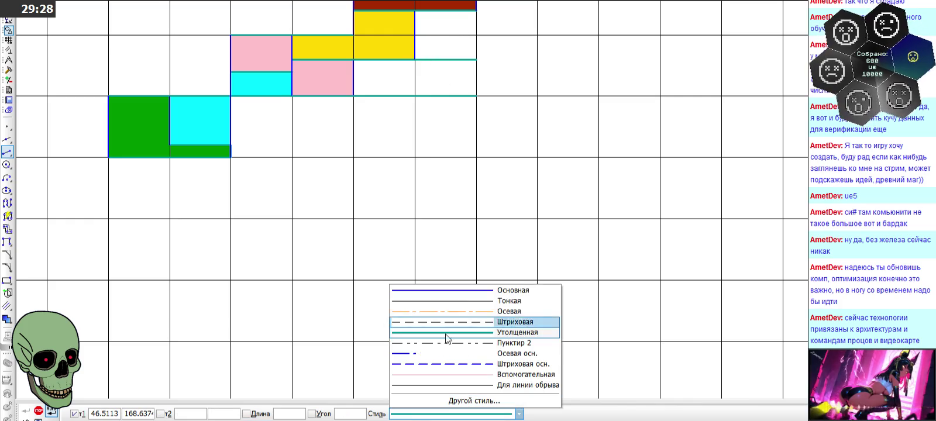
{"action": "left_click", "coordinate": [490, 289]}
{"action": "left_click", "coordinate": [476, 95]}
{"action": "left_click", "coordinate": [36, 412]}
{"action": "scroll", "coordinate": [355, 131], "scroll_direction": "down", "scroll_amount": 1}
{"action": "scroll", "coordinate": [376, 275], "scroll_direction": "down", "scroll_amount": 2}
{"action": "scroll", "coordinate": [403, 228], "scroll_direction": "down", "scroll_amount": 1}
{"action": "scroll", "coordinate": [380, 326], "scroll_direction": "up", "scroll_amount": 2}
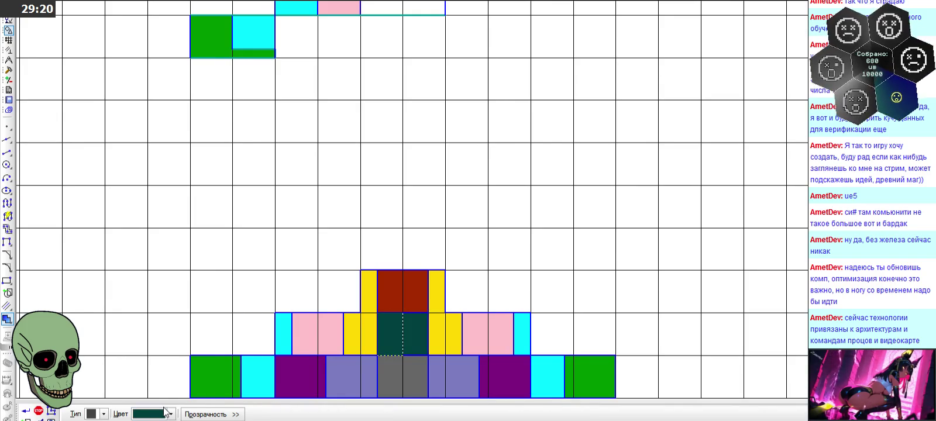
Step: Fill the new empty cells with dark teal
{"action": "left_click", "coordinate": [170, 414]}
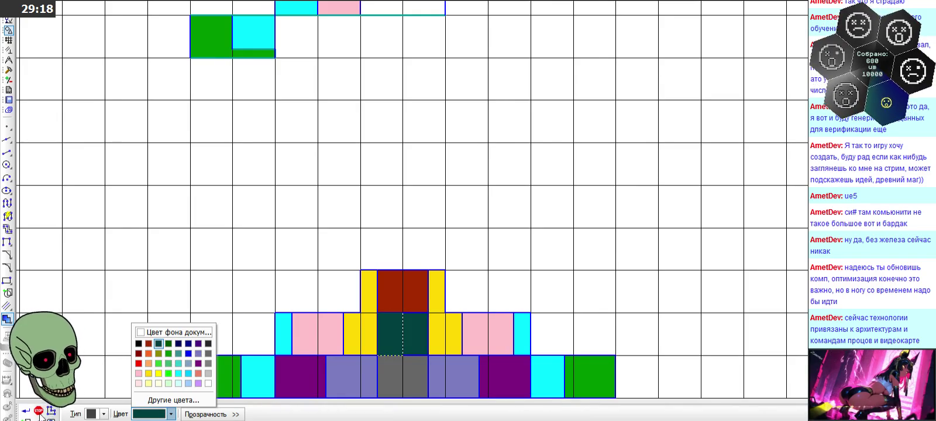
{"action": "left_click", "coordinate": [156, 348]}
{"action": "scroll", "coordinate": [360, 247], "scroll_direction": "down", "scroll_amount": 2}
{"action": "scroll", "coordinate": [350, 133], "scroll_direction": "down", "scroll_amount": 1}
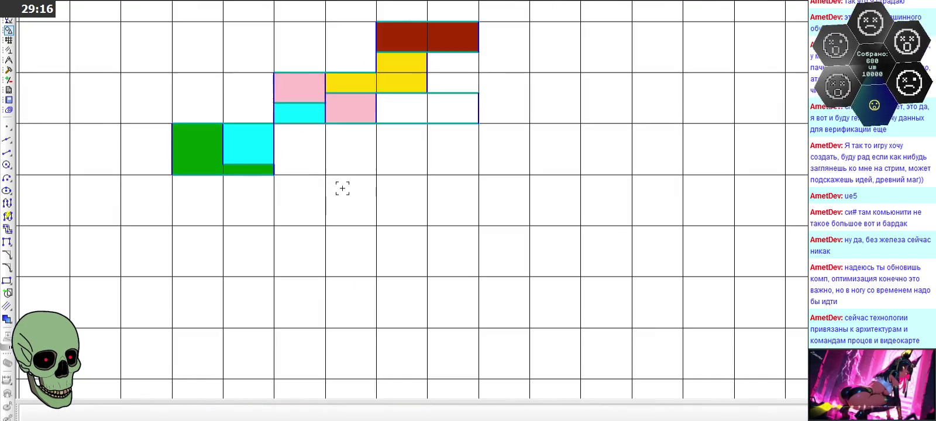
{"action": "left_click", "coordinate": [7, 320]}
{"action": "left_click", "coordinate": [170, 414]}
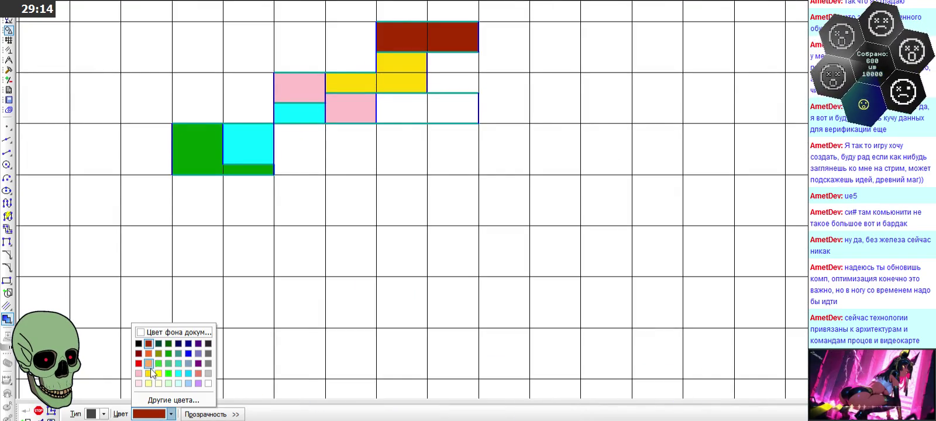
{"action": "left_click", "coordinate": [154, 346]}
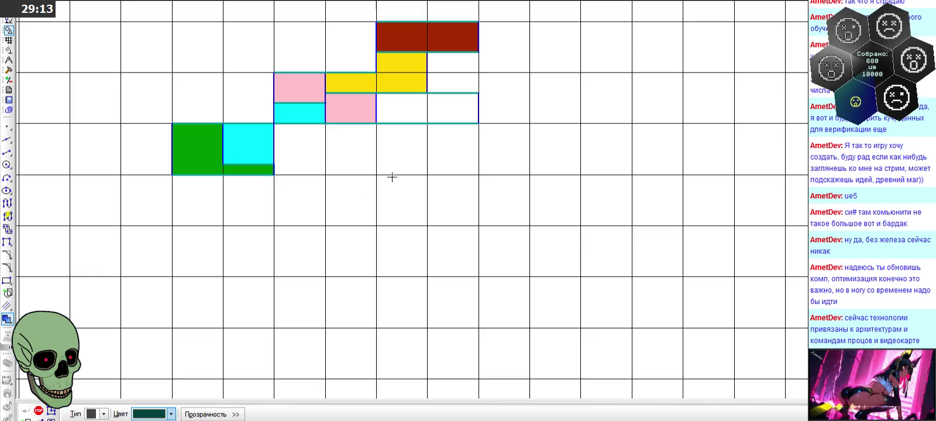
{"action": "left_click", "coordinate": [416, 100]}
{"action": "left_click", "coordinate": [51, 411]}
{"action": "left_click", "coordinate": [39, 411]}
Step: Delete the misplaced dark teal fill block
{"action": "scroll", "coordinate": [442, 138], "scroll_direction": "down", "scroll_amount": 3}
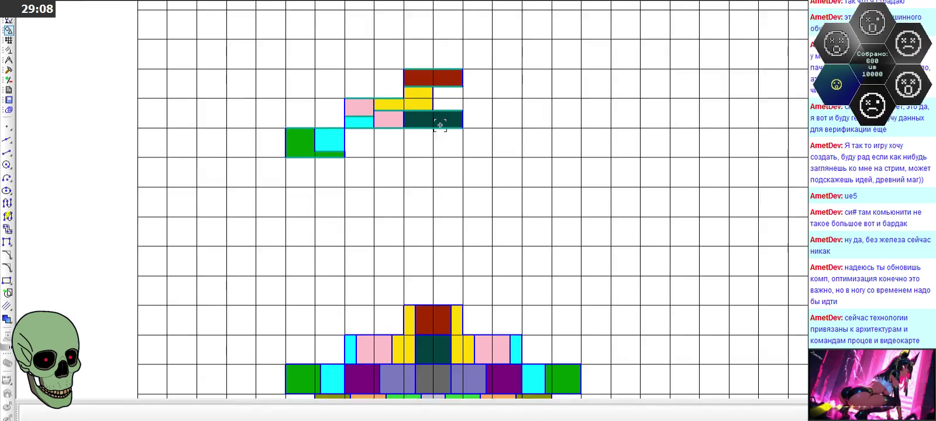
{"action": "scroll", "coordinate": [435, 98], "scroll_direction": "up", "scroll_amount": 2}
{"action": "scroll", "coordinate": [436, 96], "scroll_direction": "up", "scroll_amount": 2}
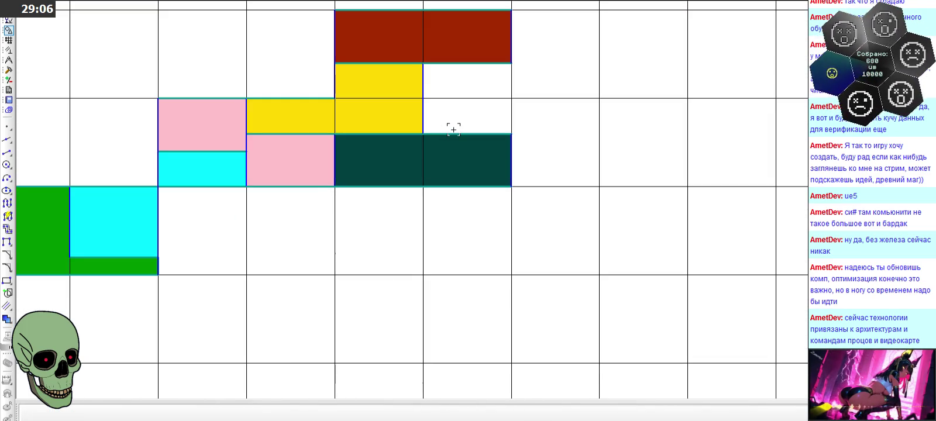
{"action": "left_click", "coordinate": [9, 71]}
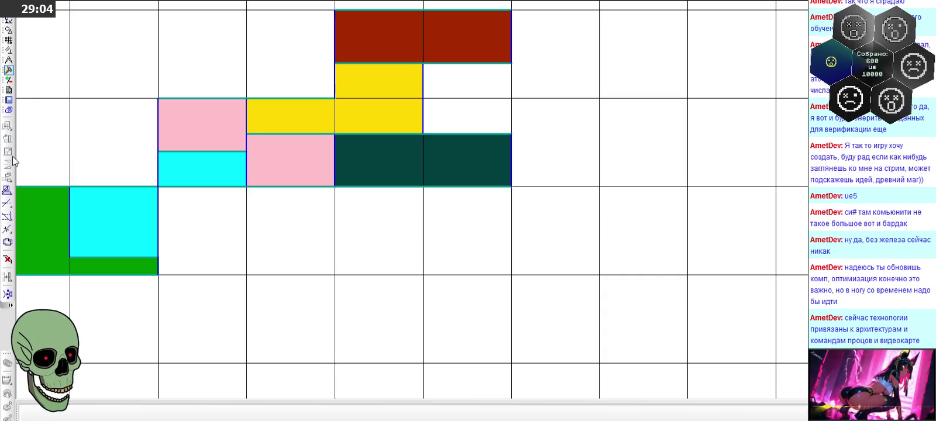
{"action": "left_click", "coordinate": [7, 203]}
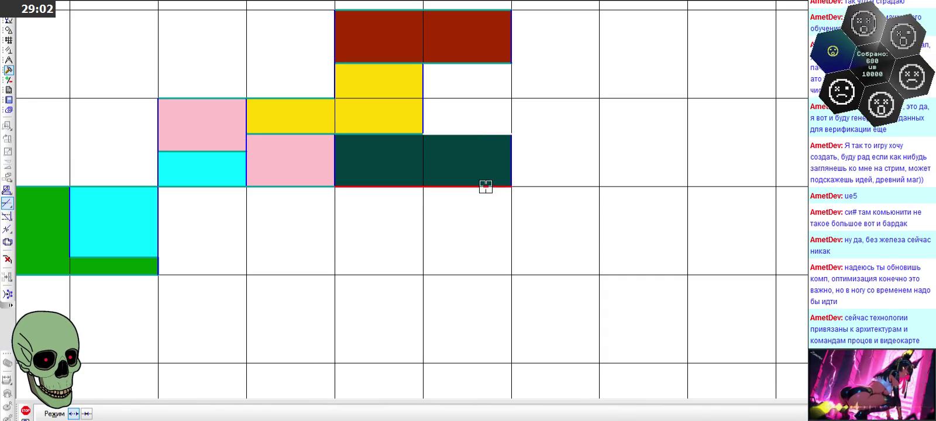
{"action": "key", "text": "Escape"}
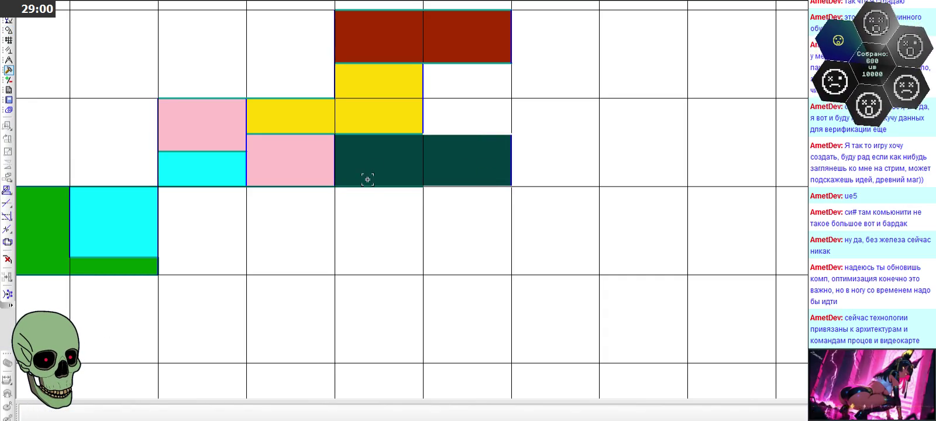
{"action": "left_click", "coordinate": [434, 156]}
{"action": "key", "text": "Delete"}
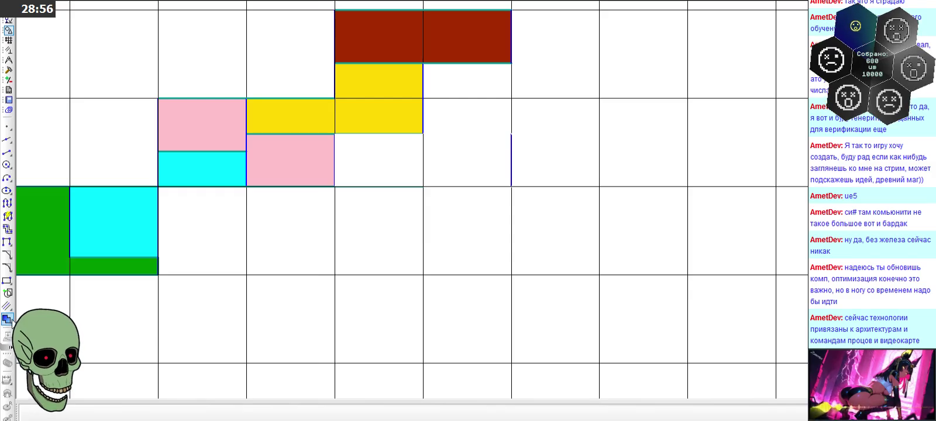
Step: Fill only the empty cell under the yellow cell with dark teal
{"action": "left_click", "coordinate": [7, 319]}
{"action": "left_click", "coordinate": [171, 414]}
{"action": "left_click", "coordinate": [178, 354]}
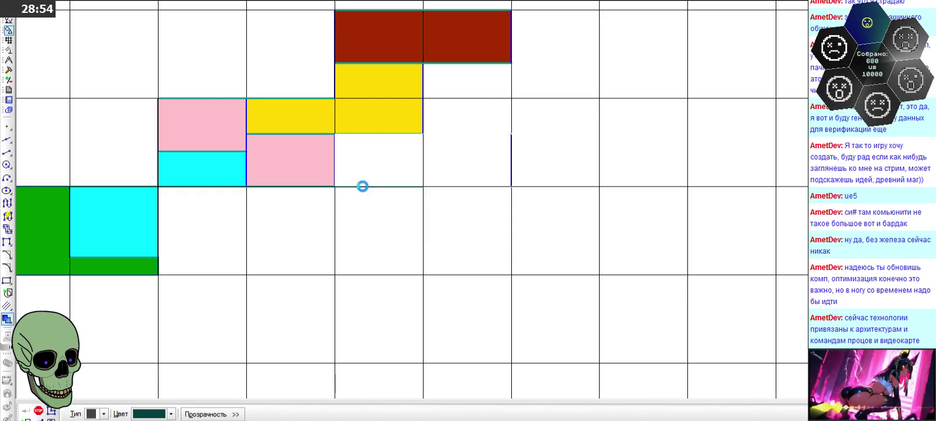
{"action": "left_click", "coordinate": [376, 162]}
{"action": "key", "text": "Escape"}
{"action": "scroll", "coordinate": [419, 250], "scroll_direction": "down", "scroll_amount": 1}
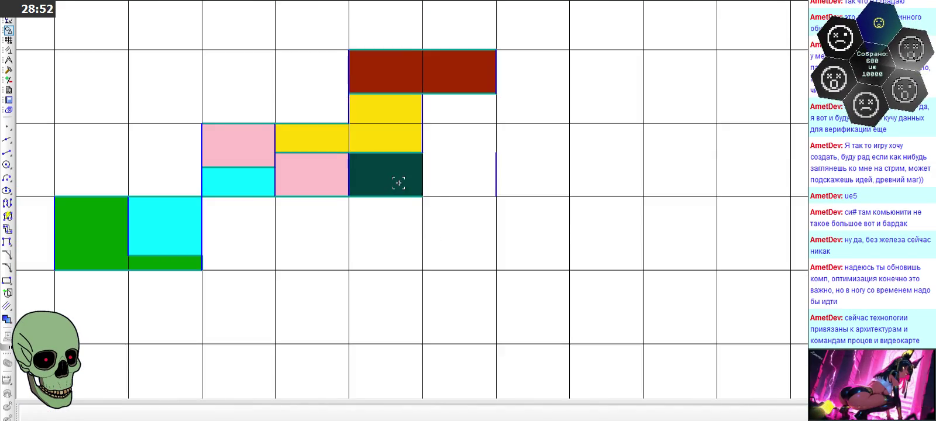
{"action": "scroll", "coordinate": [406, 186], "scroll_direction": "up", "scroll_amount": 2}
{"action": "left_click", "coordinate": [555, 182]}
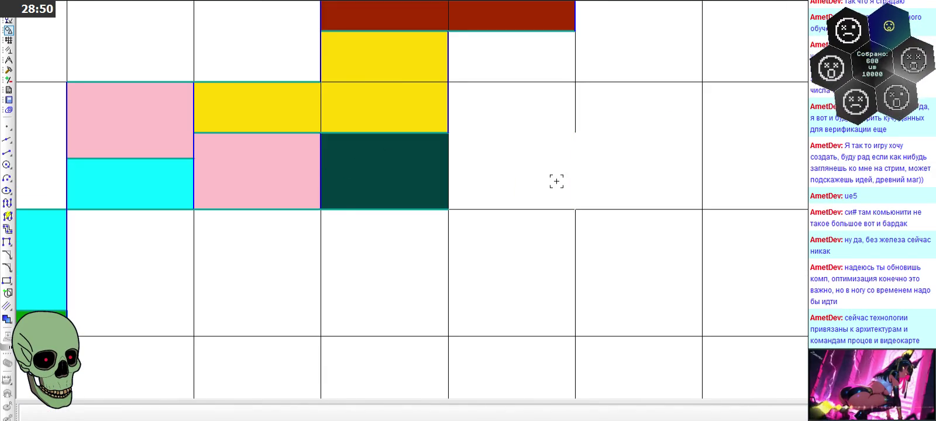
Step: Delete the wide brown block and its leftover edge line
{"action": "scroll", "coordinate": [479, 217], "scroll_direction": "down", "scroll_amount": 1}
{"action": "left_click", "coordinate": [489, 65]}
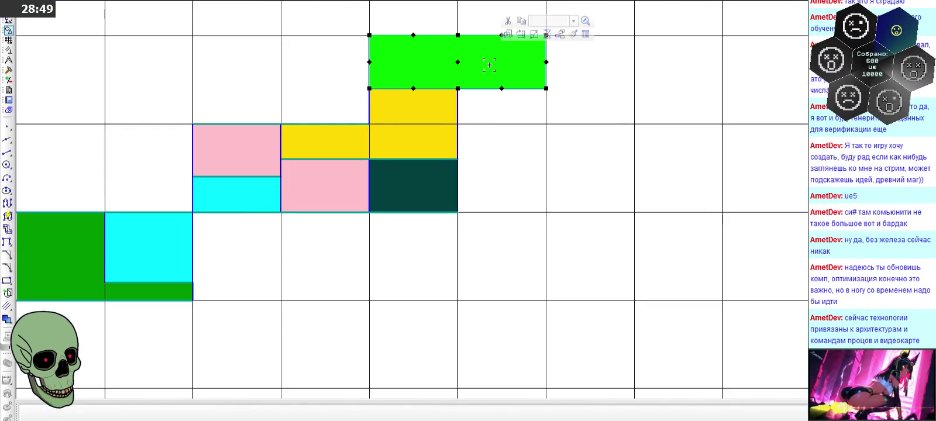
{"action": "left_click", "coordinate": [496, 153]}
{"action": "scroll", "coordinate": [498, 153], "scroll_direction": "down", "scroll_amount": 1}
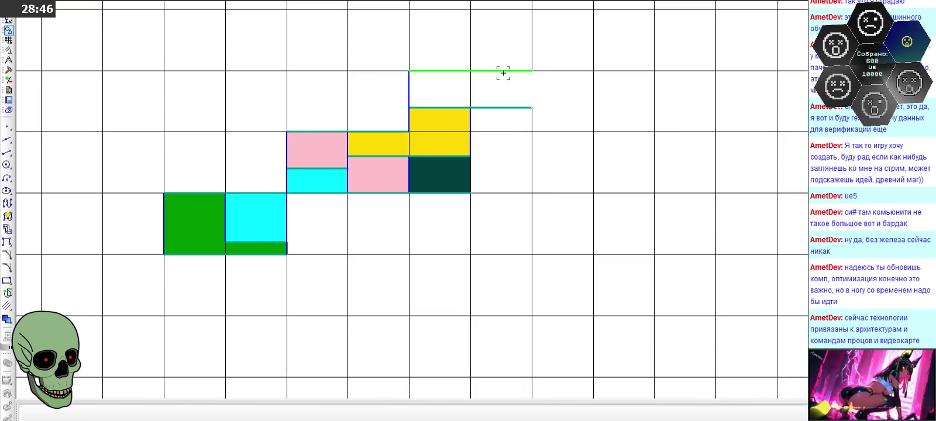
{"action": "left_click", "coordinate": [501, 107]}
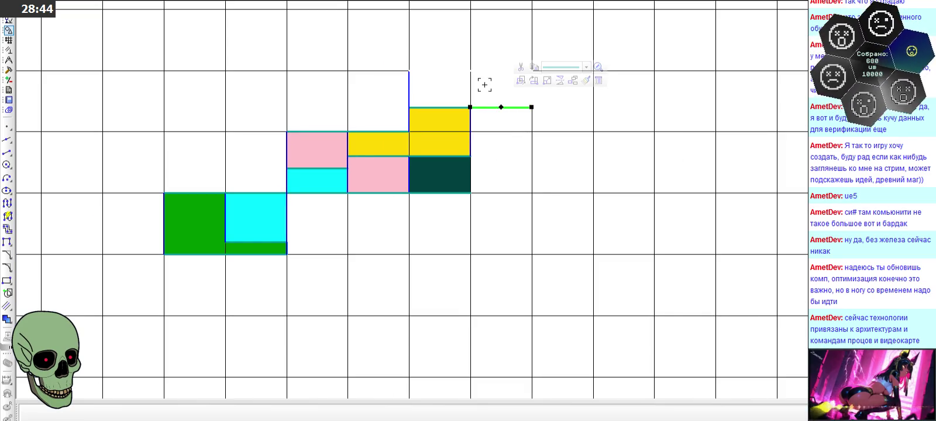
{"action": "left_click", "coordinate": [485, 85]}
{"action": "scroll", "coordinate": [470, 47], "scroll_direction": "up", "scroll_amount": 2}
Step: Draw a solid teal top edge closing the cell above the yellow column
{"action": "left_click", "coordinate": [6, 153]}
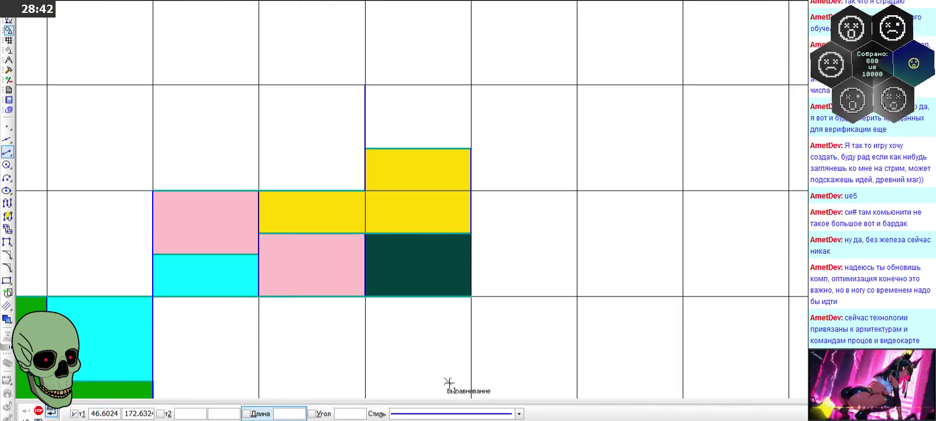
{"action": "left_click", "coordinate": [456, 413]}
{"action": "left_click", "coordinate": [462, 339]}
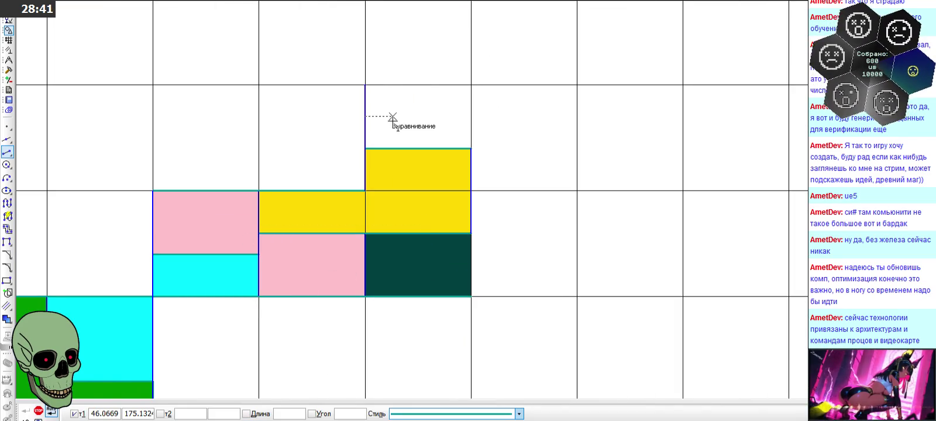
{"action": "left_click", "coordinate": [365, 85]}
{"action": "left_click", "coordinate": [471, 85]}
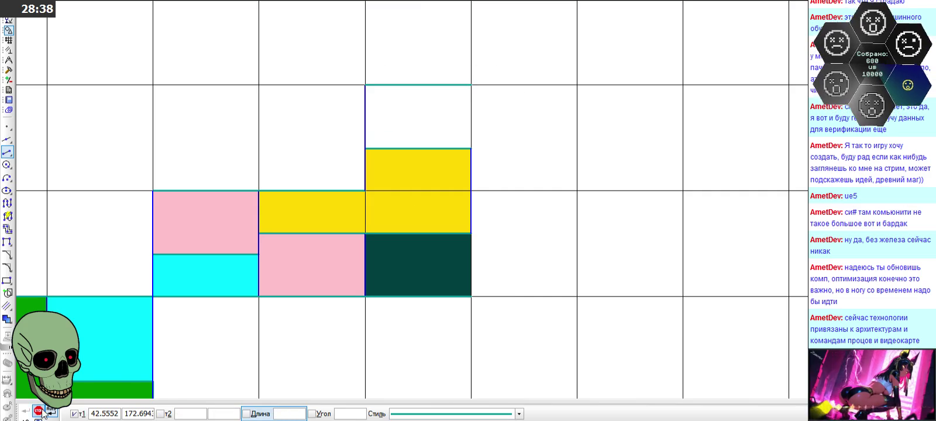
Step: Fill the new cell above the yellow column with brown
{"action": "left_click", "coordinate": [7, 319]}
{"action": "left_click", "coordinate": [171, 414]}
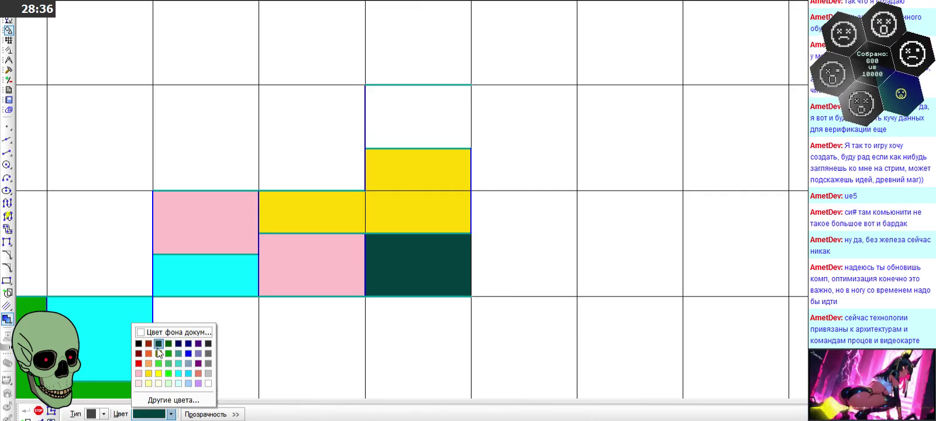
{"action": "left_click", "coordinate": [149, 344]}
{"action": "left_click", "coordinate": [398, 133]}
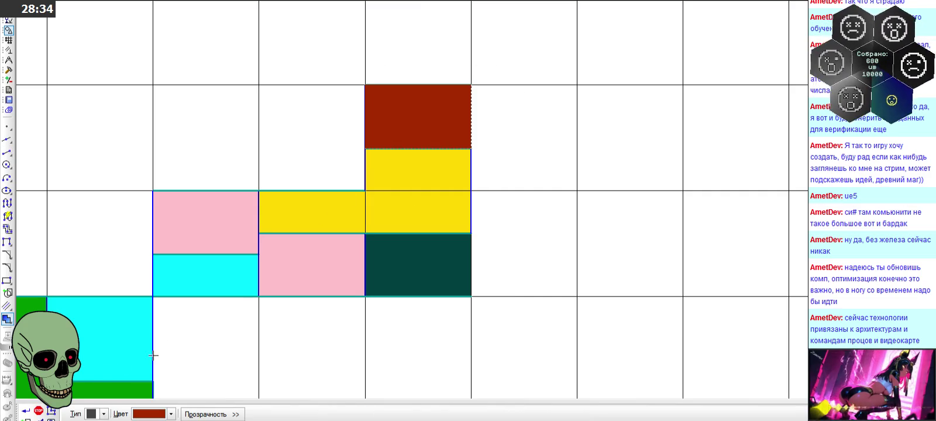
{"action": "left_click", "coordinate": [47, 410]}
{"action": "scroll", "coordinate": [418, 216], "scroll_direction": "down", "scroll_amount": 3}
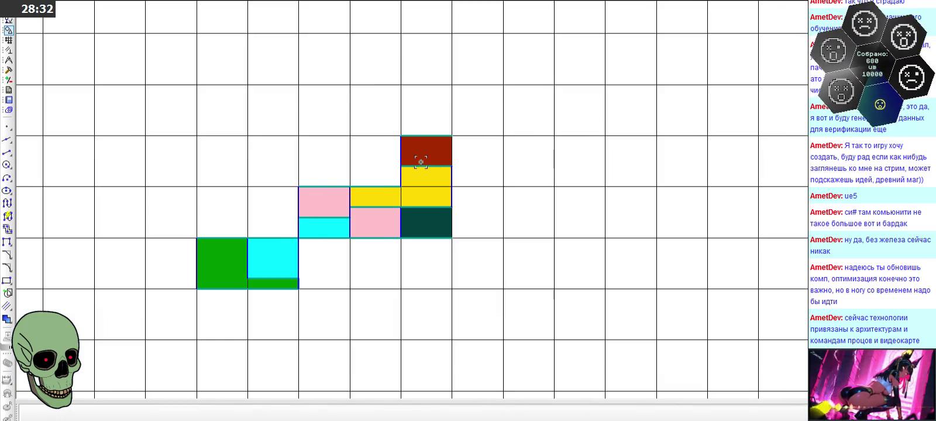
{"action": "scroll", "coordinate": [410, 146], "scroll_direction": "down", "scroll_amount": 2}
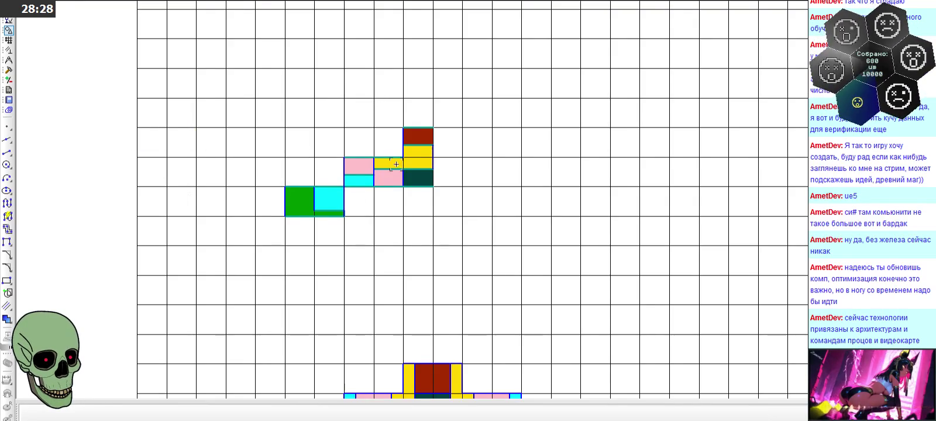
{"action": "scroll", "coordinate": [396, 168], "scroll_direction": "down", "scroll_amount": 2}
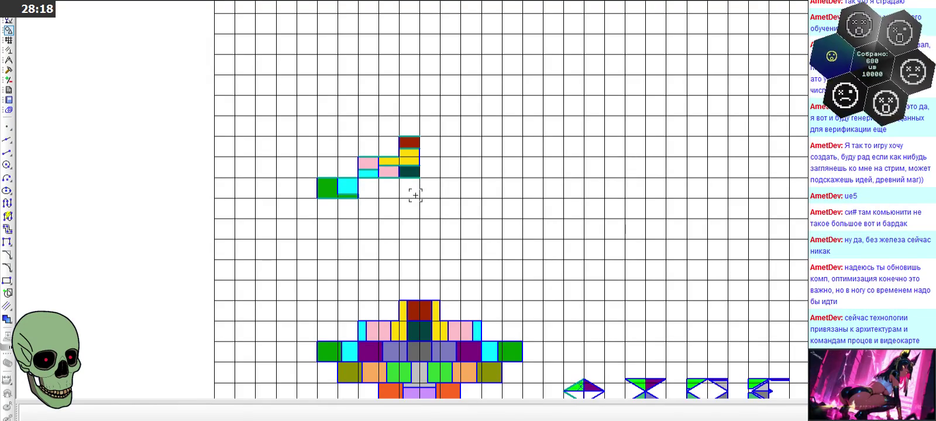
{"action": "scroll", "coordinate": [416, 196], "scroll_direction": "up", "scroll_amount": 2}
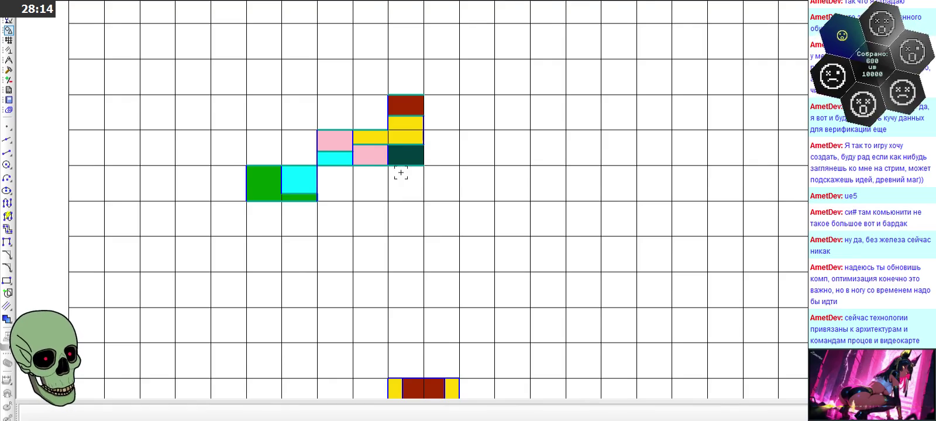
{"action": "scroll", "coordinate": [400, 168], "scroll_direction": "down", "scroll_amount": 1}
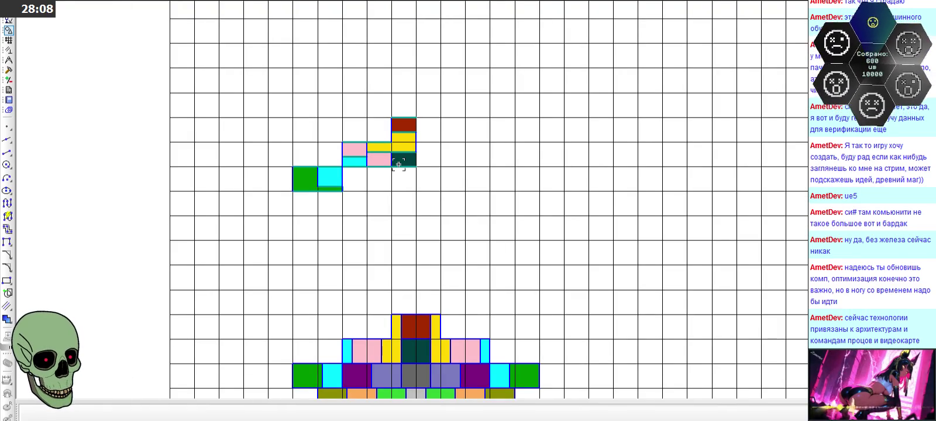
{"action": "scroll", "coordinate": [398, 163], "scroll_direction": "down", "scroll_amount": 1}
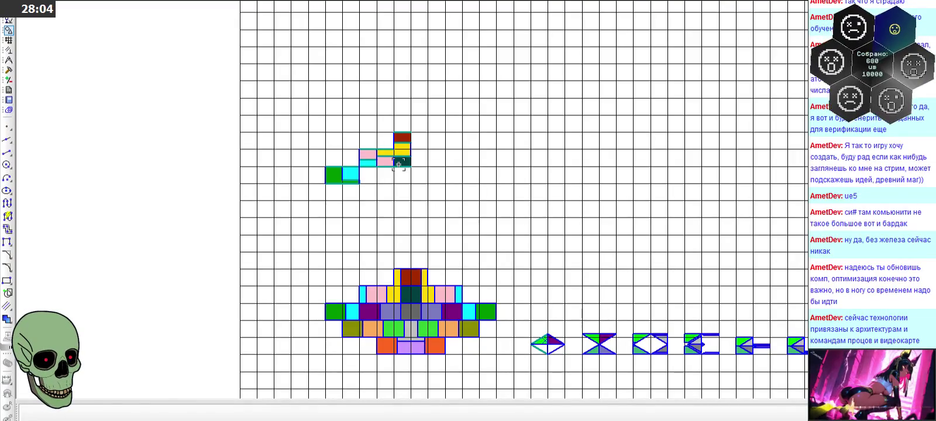
{"action": "scroll", "coordinate": [403, 180], "scroll_direction": "up", "scroll_amount": 2}
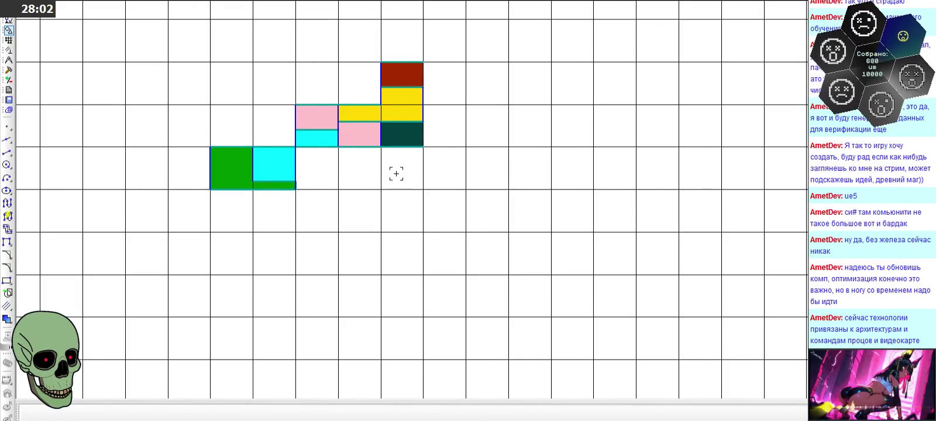
{"action": "scroll", "coordinate": [396, 174], "scroll_direction": "down", "scroll_amount": 1}
{"action": "left_click", "coordinate": [7, 152]}
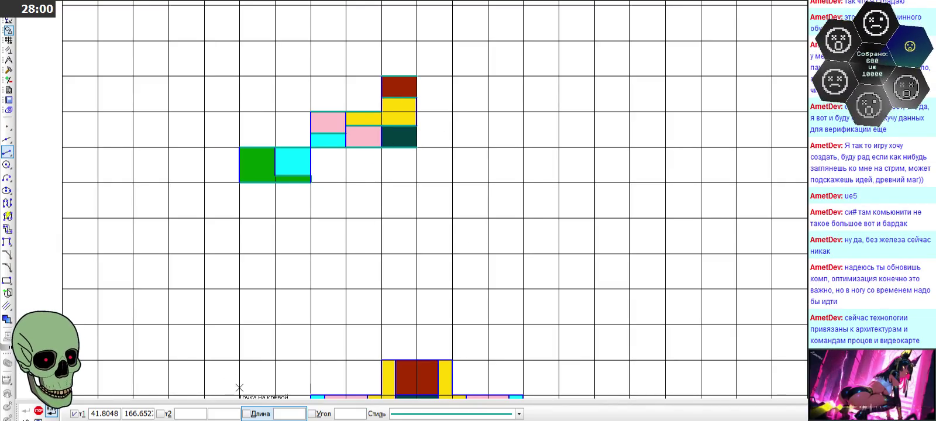
Step: Try dragging the dark teal cell one row lower, then cancel the move
{"action": "scroll", "coordinate": [392, 193], "scroll_direction": "down", "scroll_amount": 2}
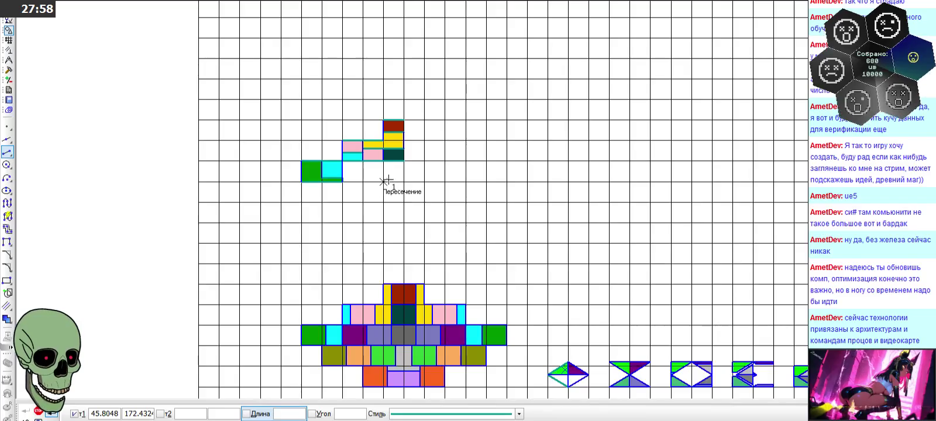
{"action": "scroll", "coordinate": [388, 173], "scroll_direction": "up", "scroll_amount": 1}
{"action": "scroll", "coordinate": [388, 174], "scroll_direction": "up", "scroll_amount": 2}
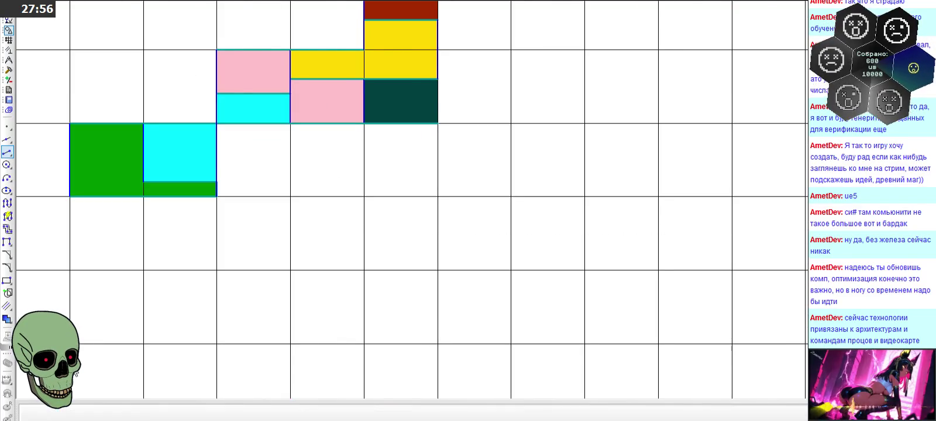
{"action": "scroll", "coordinate": [401, 50], "scroll_direction": "up", "scroll_amount": 1}
{"action": "left_click", "coordinate": [404, 157]}
{"action": "left_click", "coordinate": [347, 146]}
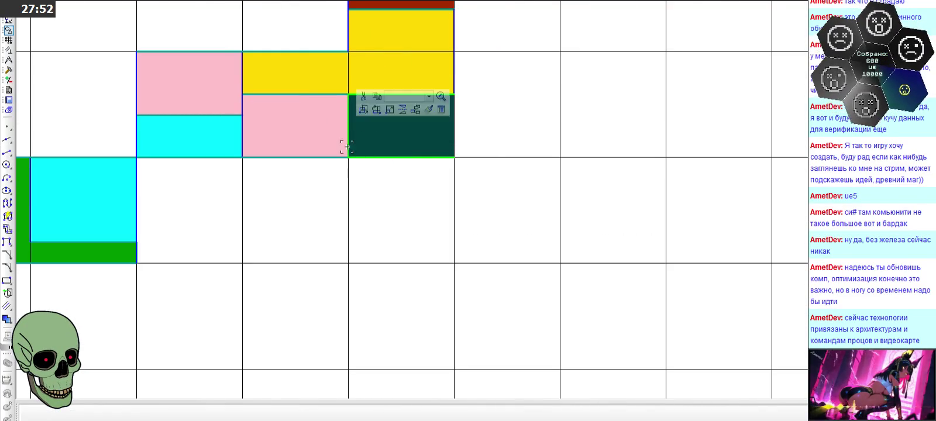
{"action": "left_click_drag", "start_coordinate": [347, 157], "coordinate": [348, 264]}
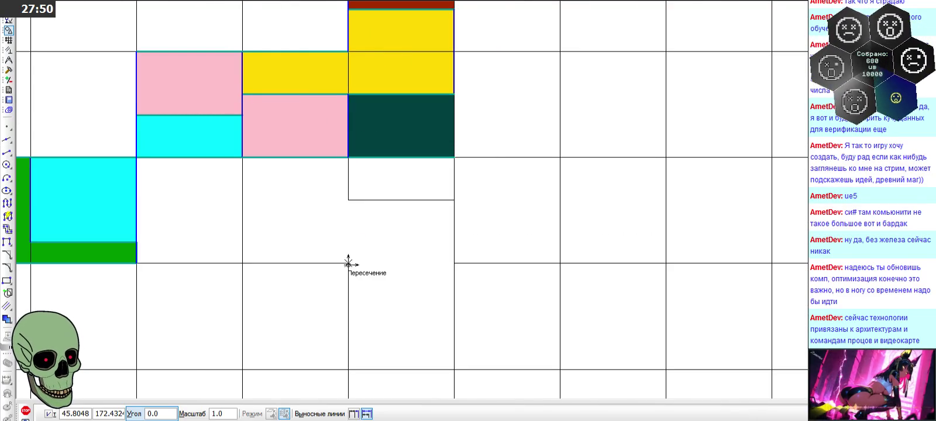
{"action": "key", "text": "Escape"}
Step: Select the figure's centre cell and reapply its colour from the Цвет palette
{"action": "scroll", "coordinate": [397, 24], "scroll_direction": "down", "scroll_amount": 2}
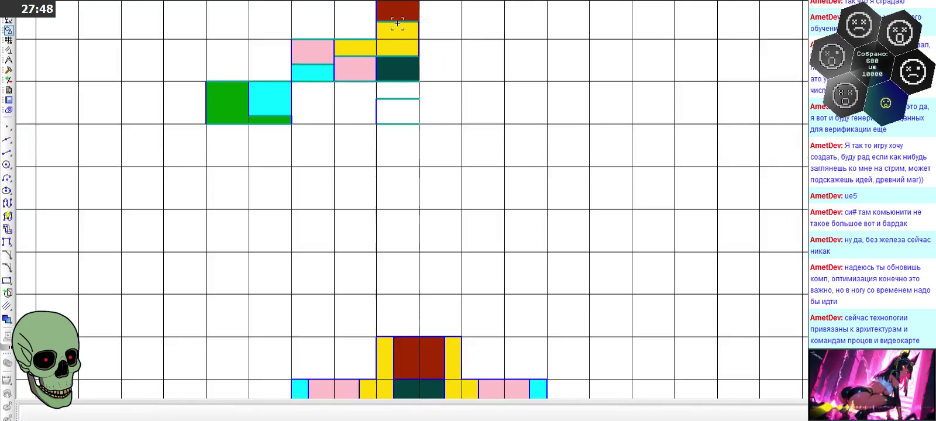
{"action": "scroll", "coordinate": [397, 24], "scroll_direction": "down", "scroll_amount": 2}
{"action": "scroll", "coordinate": [420, 274], "scroll_direction": "up", "scroll_amount": 3}
{"action": "left_click", "coordinate": [421, 274]}
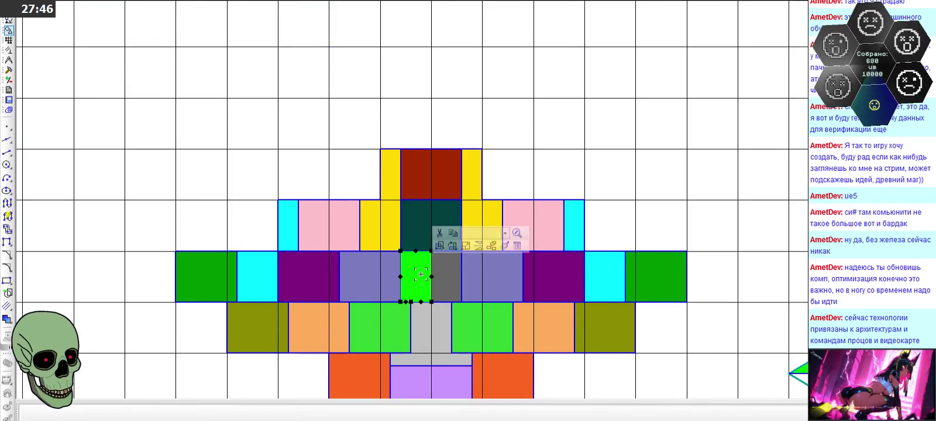
{"action": "left_click", "coordinate": [171, 414]}
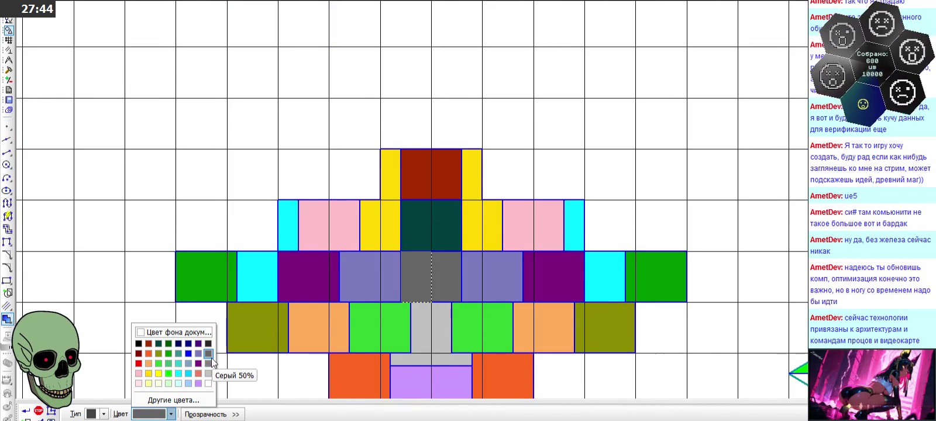
{"action": "left_click", "coordinate": [168, 373]}
{"action": "scroll", "coordinate": [383, 242], "scroll_direction": "down", "scroll_amount": 3}
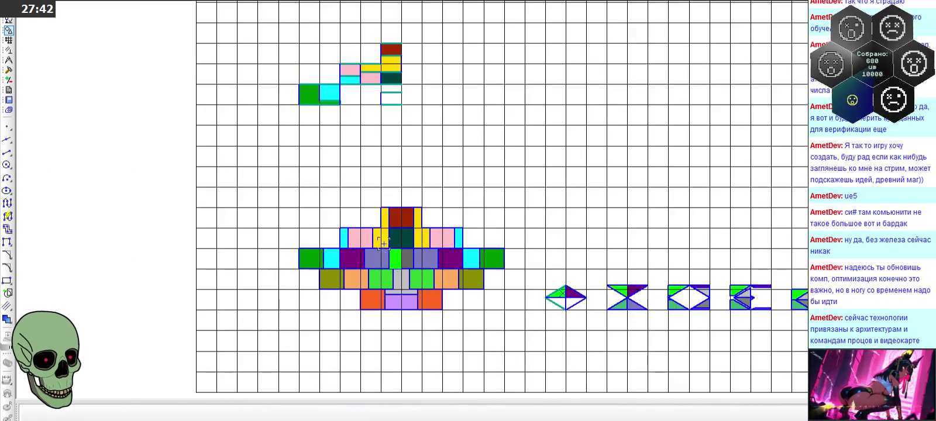
{"action": "scroll", "coordinate": [391, 98], "scroll_direction": "up", "scroll_amount": 3}
{"action": "scroll", "coordinate": [392, 146], "scroll_direction": "up", "scroll_amount": 1}
Step: Fill the empty outlined cell with Серый 50% and end the fill command
{"action": "left_click", "coordinate": [7, 319]}
{"action": "left_click", "coordinate": [170, 414]}
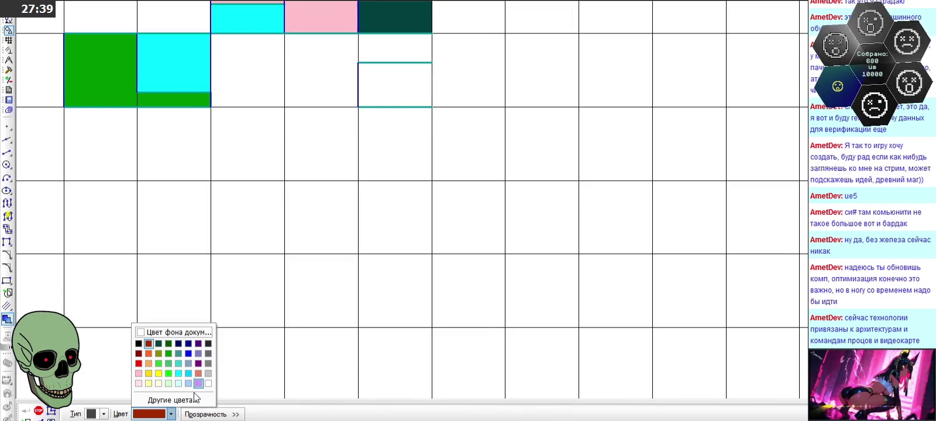
{"action": "left_click", "coordinate": [209, 354]}
{"action": "left_click", "coordinate": [396, 78]}
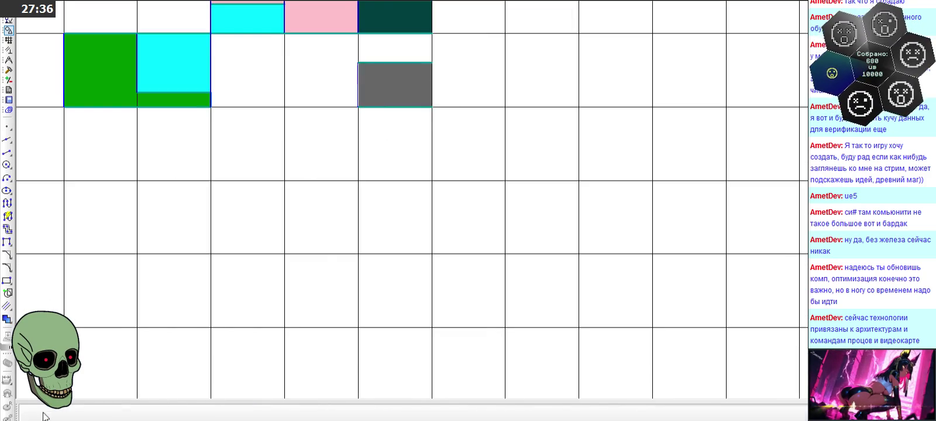
{"action": "left_click", "coordinate": [26, 413]}
{"action": "scroll", "coordinate": [361, 221], "scroll_direction": "down", "scroll_amount": 2}
{"action": "scroll", "coordinate": [438, 79], "scroll_direction": "down", "scroll_amount": 1}
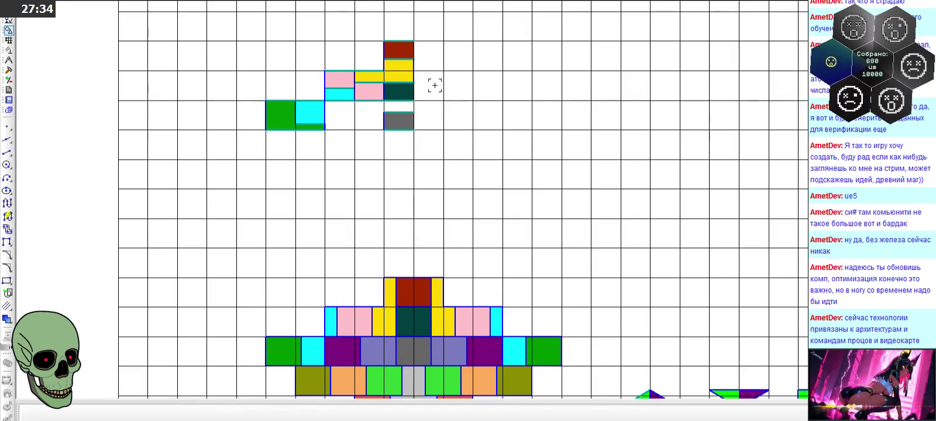
{"action": "scroll", "coordinate": [398, 152], "scroll_direction": "down", "scroll_amount": 1}
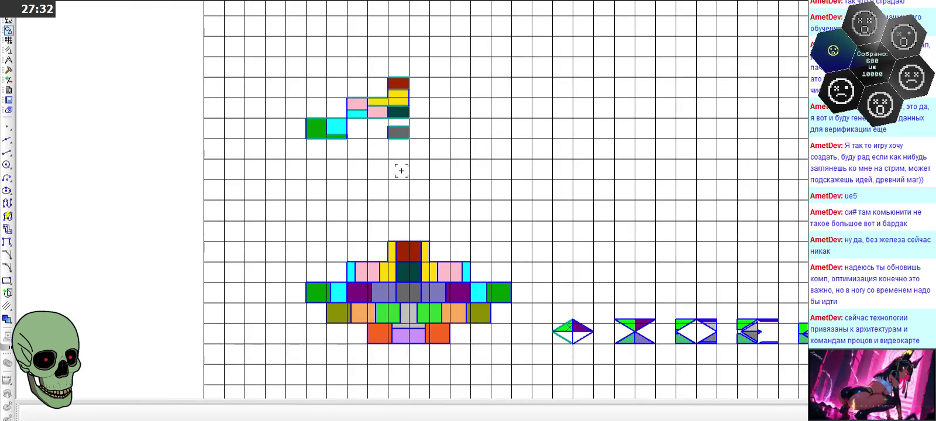
{"action": "scroll", "coordinate": [401, 293], "scroll_direction": "up", "scroll_amount": 1}
{"action": "scroll", "coordinate": [401, 293], "scroll_direction": "up", "scroll_amount": 1}
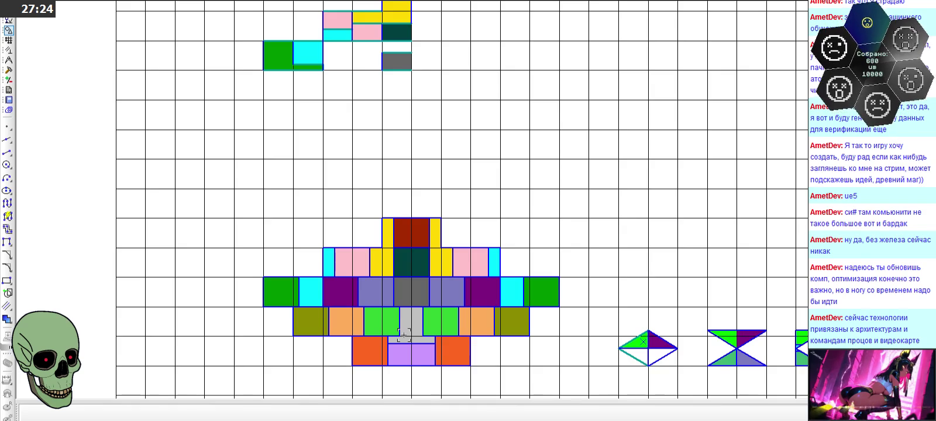
{"action": "scroll", "coordinate": [404, 335], "scroll_direction": "up", "scroll_amount": 1}
{"action": "scroll", "coordinate": [405, 334], "scroll_direction": "up", "scroll_amount": 1}
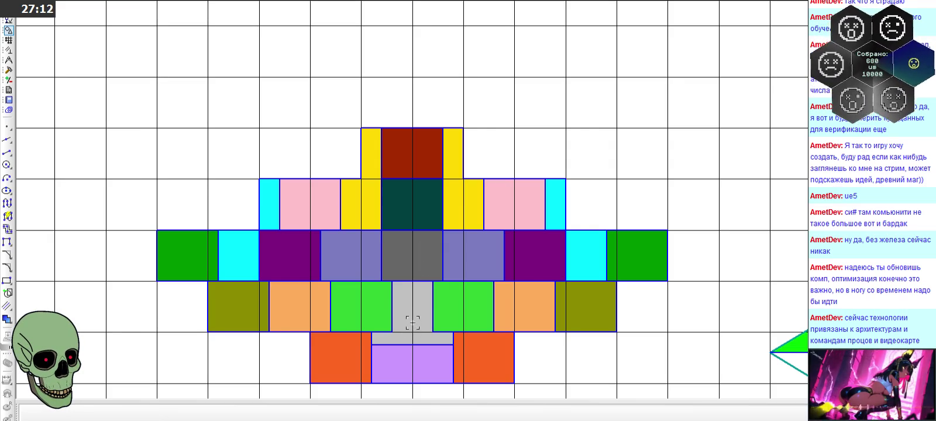
{"action": "scroll", "coordinate": [407, 342], "scroll_direction": "up", "scroll_amount": 1}
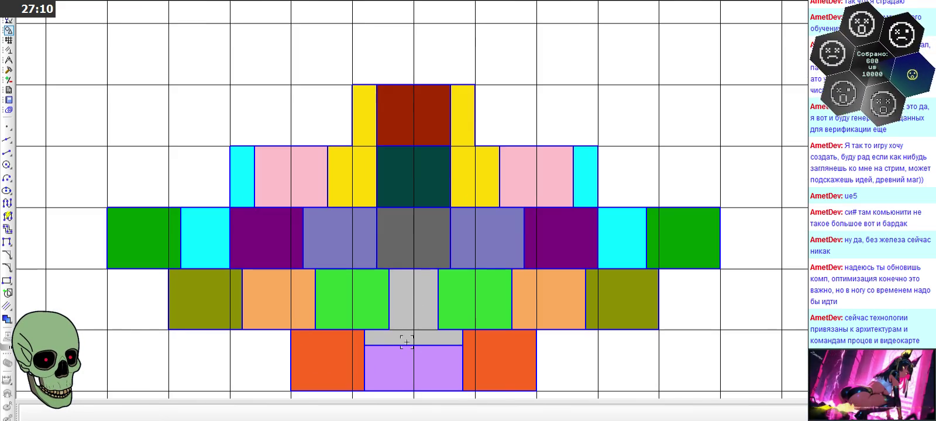
{"action": "scroll", "coordinate": [404, 338], "scroll_direction": "up", "scroll_amount": 1}
{"action": "left_click", "coordinate": [9, 69]}
{"action": "left_click", "coordinate": [8, 60]}
{"action": "left_click", "coordinate": [8, 228]}
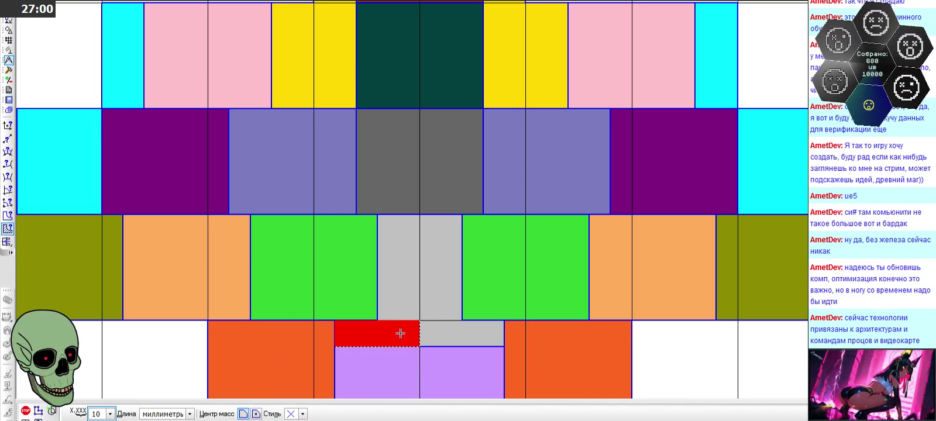
{"action": "left_click", "coordinate": [24, 412]}
{"action": "scroll", "coordinate": [368, 146], "scroll_direction": "down", "scroll_amount": 3}
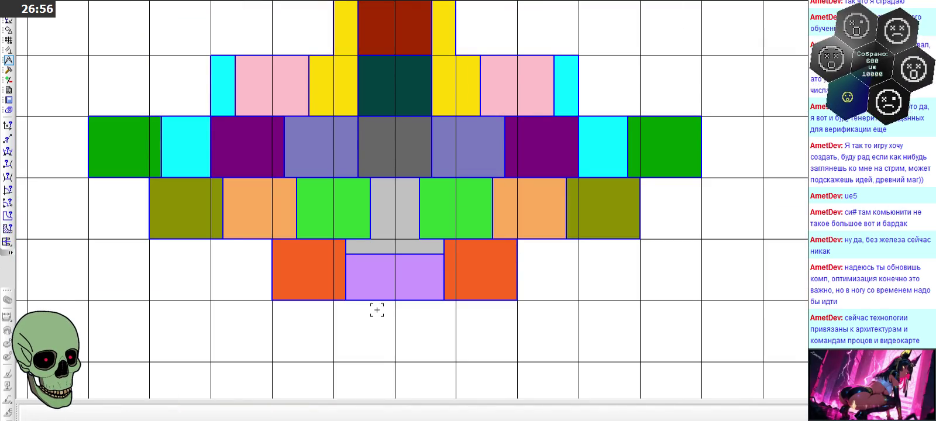
{"action": "mouse_move", "coordinate": [359, 269]}
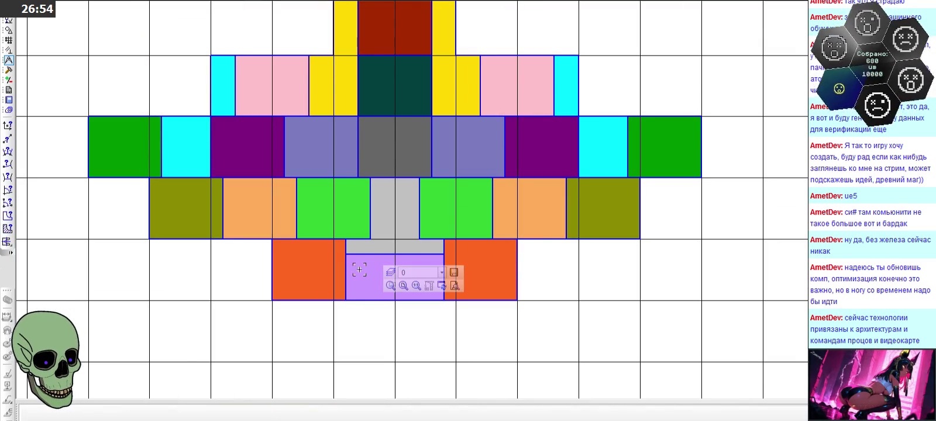
{"action": "scroll", "coordinate": [366, 319], "scroll_direction": "down", "scroll_amount": 3}
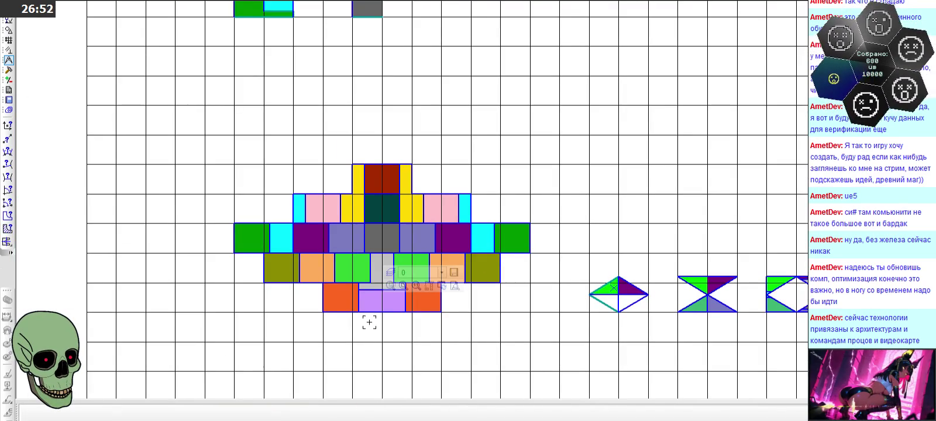
{"action": "scroll", "coordinate": [371, 242], "scroll_direction": "down", "scroll_amount": 2}
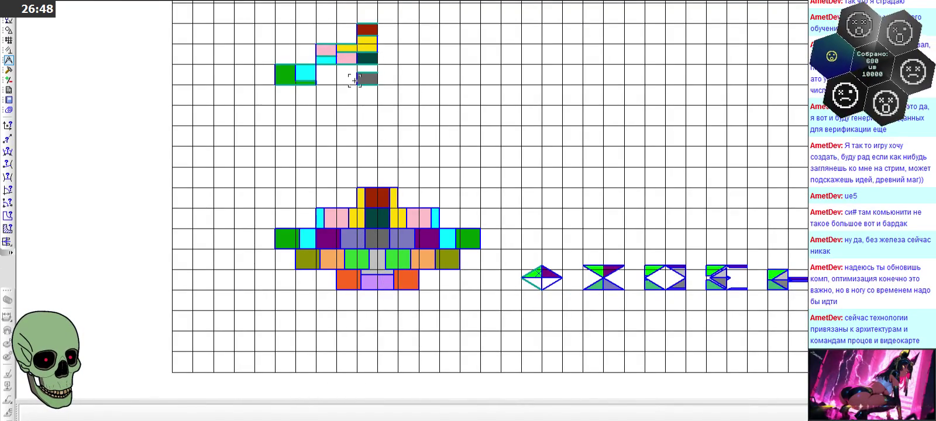
{"action": "scroll", "coordinate": [356, 82], "scroll_direction": "up", "scroll_amount": 1}
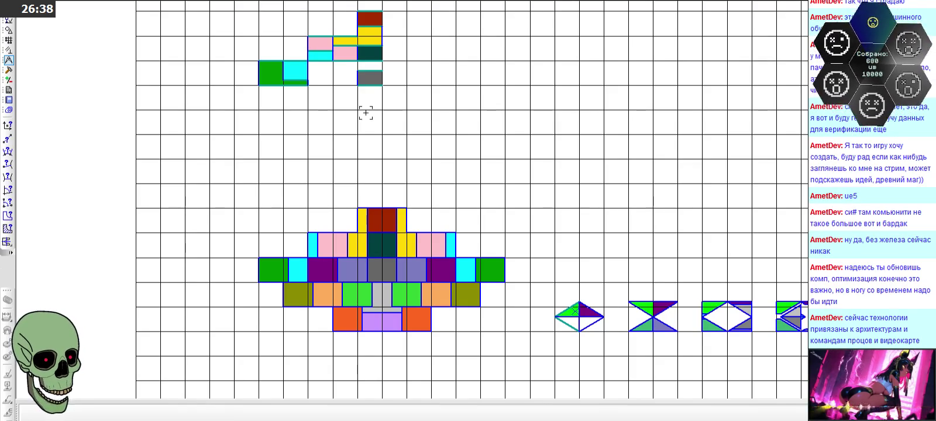
{"action": "scroll", "coordinate": [376, 223], "scroll_direction": "up", "scroll_amount": 2}
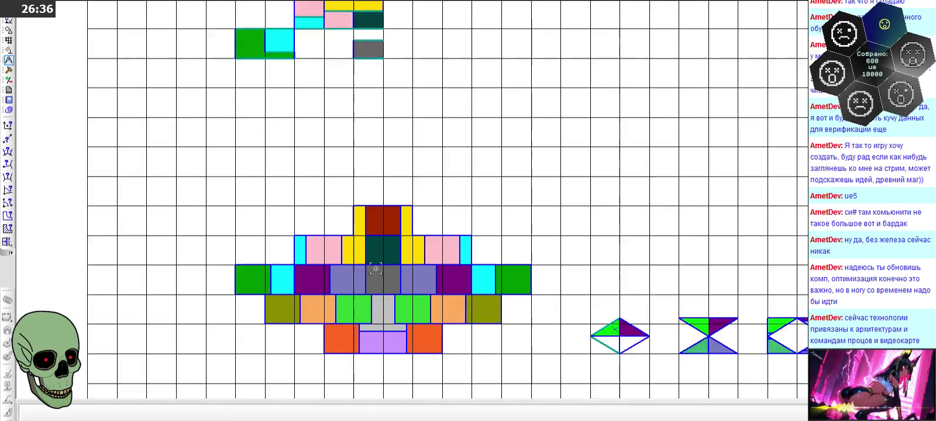
{"action": "scroll", "coordinate": [351, 340], "scroll_direction": "up", "scroll_amount": 2}
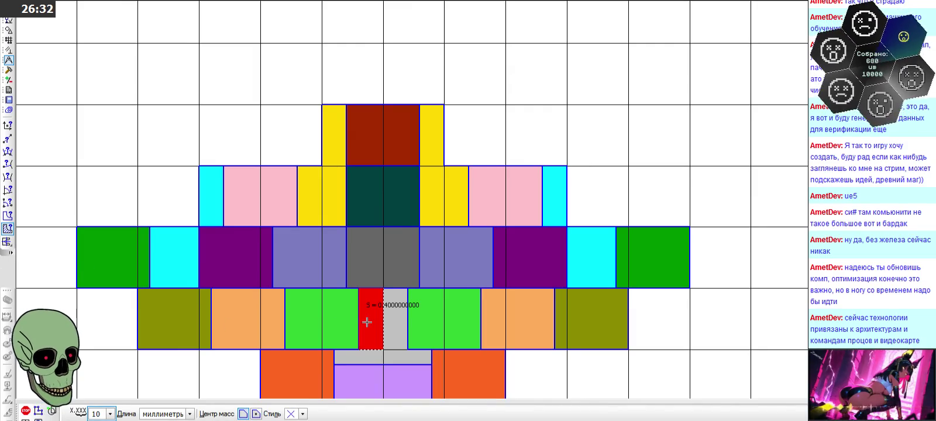
{"action": "left_click", "coordinate": [25, 411]}
{"action": "scroll", "coordinate": [359, 63], "scroll_direction": "down", "scroll_amount": 2}
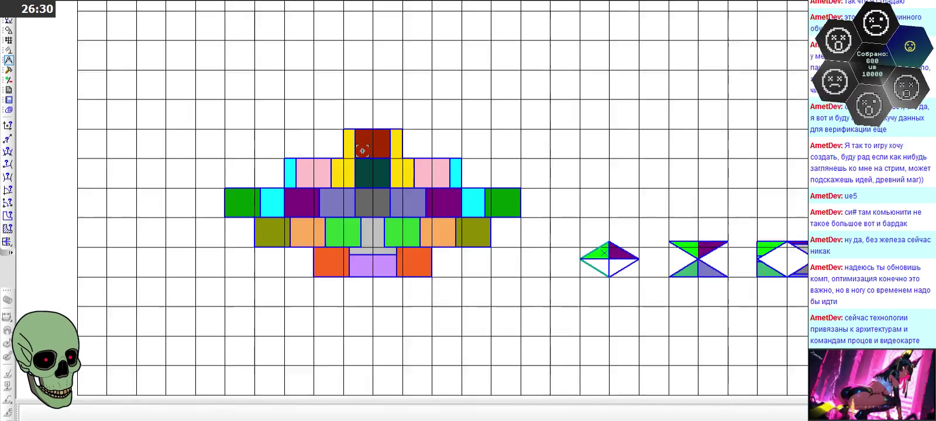
{"action": "scroll", "coordinate": [359, 63], "scroll_direction": "down", "scroll_amount": 1}
{"action": "scroll", "coordinate": [358, 22], "scroll_direction": "down", "scroll_amount": 1}
{"action": "scroll", "coordinate": [356, 19], "scroll_direction": "up", "scroll_amount": 2}
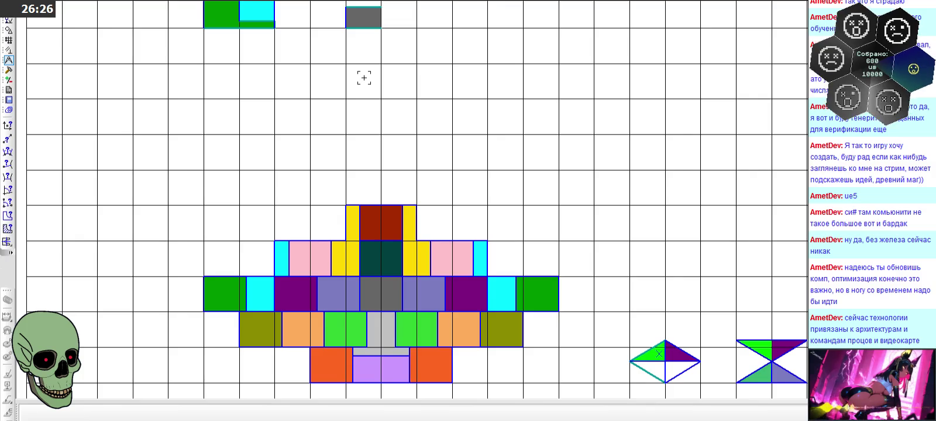
Step: Draw a 0.2 short vertical segment from the grid corner
{"action": "left_click", "coordinate": [6, 35]}
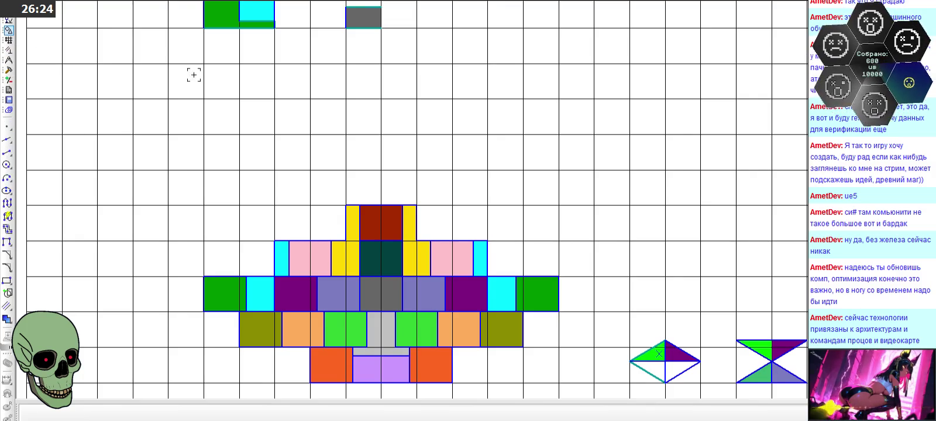
{"action": "left_click", "coordinate": [7, 153]}
{"action": "left_click", "coordinate": [295, 414]}
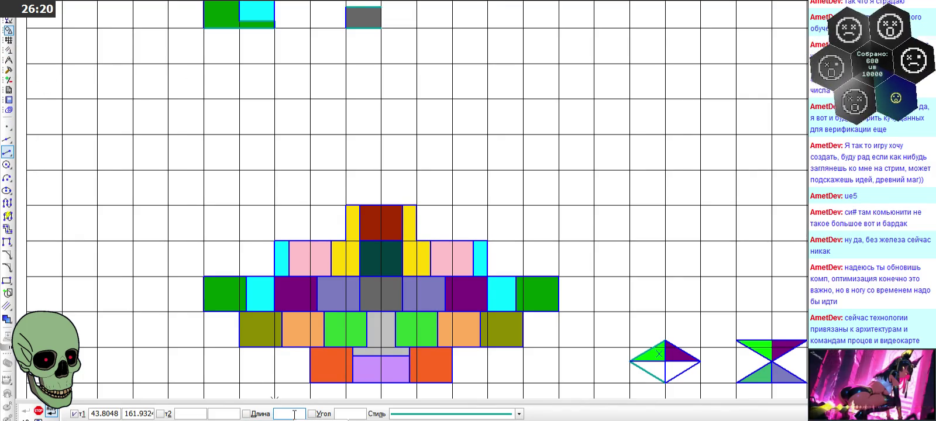
{"action": "type", "text": "0.2"}
{"action": "key", "text": "Return"}
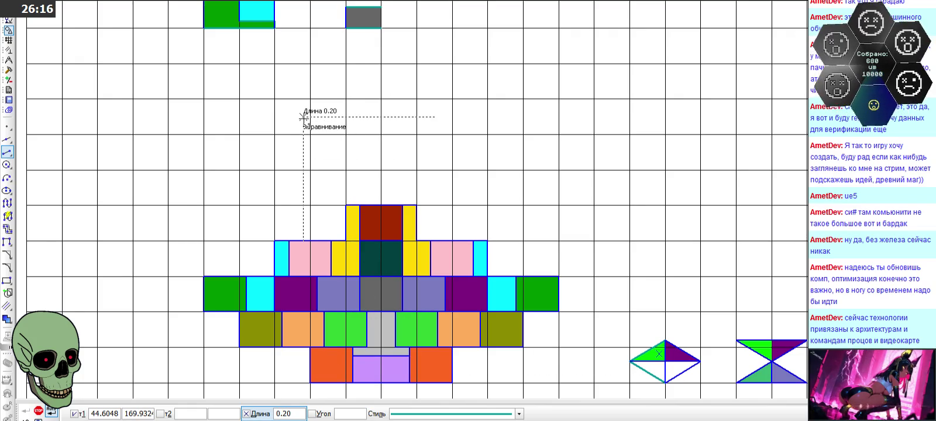
{"action": "left_click", "coordinate": [346, 64]}
{"action": "left_click", "coordinate": [345, 68]}
{"action": "scroll", "coordinate": [343, 53], "scroll_direction": "up", "scroll_amount": 2}
{"action": "scroll", "coordinate": [342, 53], "scroll_direction": "up", "scroll_amount": 2}
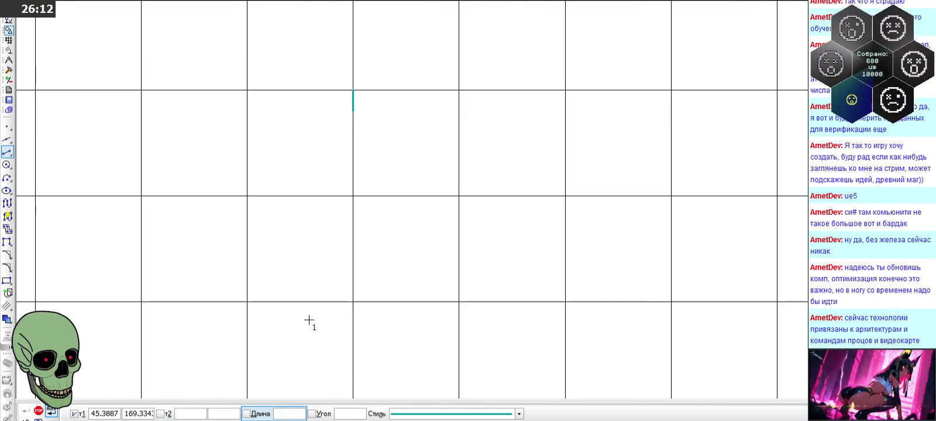
Step: Add a 0.4 vertical segment upward from it
{"action": "left_click", "coordinate": [292, 413]}
{"action": "type", "text": "0.4"}
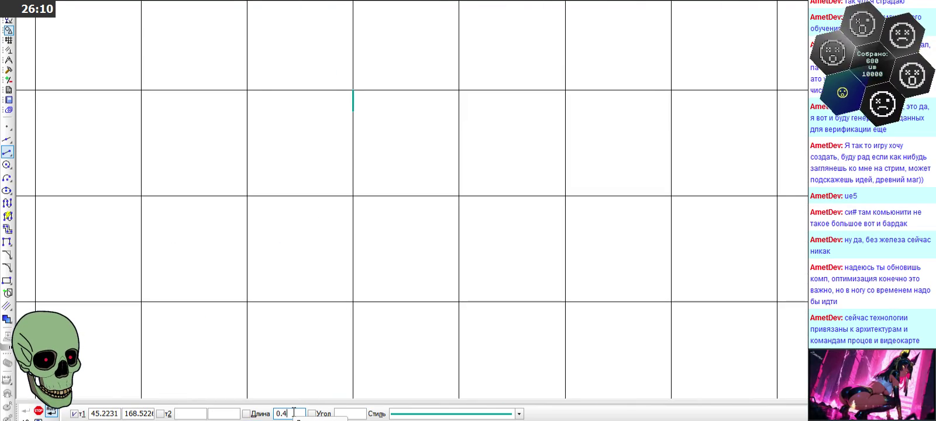
{"action": "key", "text": "Return"}
{"action": "left_click", "coordinate": [353, 84]}
{"action": "scroll", "coordinate": [333, 153], "scroll_direction": "down", "scroll_amount": 2}
{"action": "scroll", "coordinate": [334, 159], "scroll_direction": "down", "scroll_amount": 1}
{"action": "scroll", "coordinate": [334, 157], "scroll_direction": "down", "scroll_amount": 1}
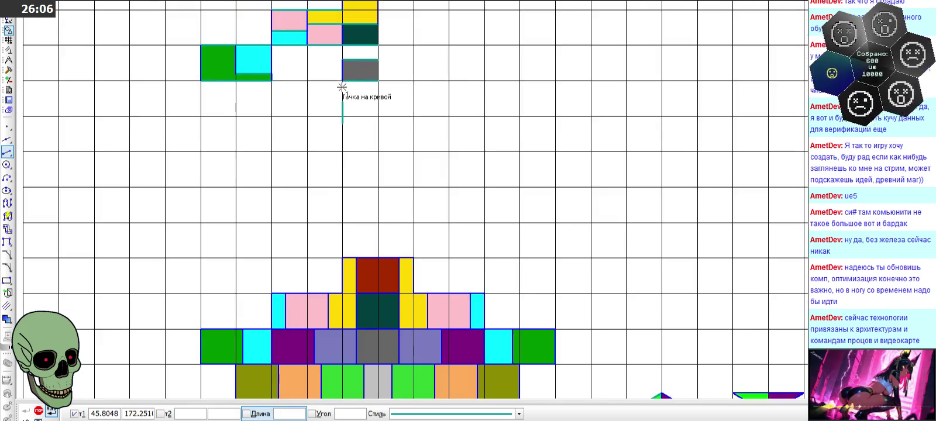
{"action": "scroll", "coordinate": [341, 92], "scroll_direction": "down", "scroll_amount": 1}
{"action": "scroll", "coordinate": [357, 252], "scroll_direction": "up", "scroll_amount": 1}
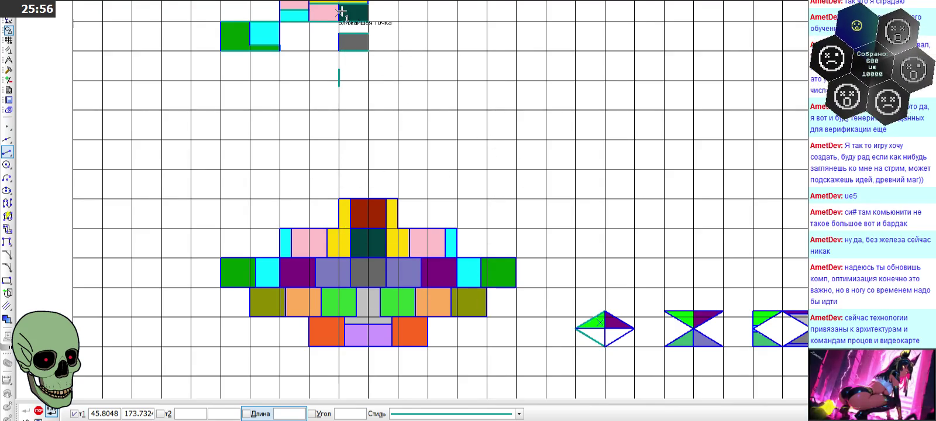
{"action": "scroll", "coordinate": [340, 12], "scroll_direction": "up", "scroll_amount": 2}
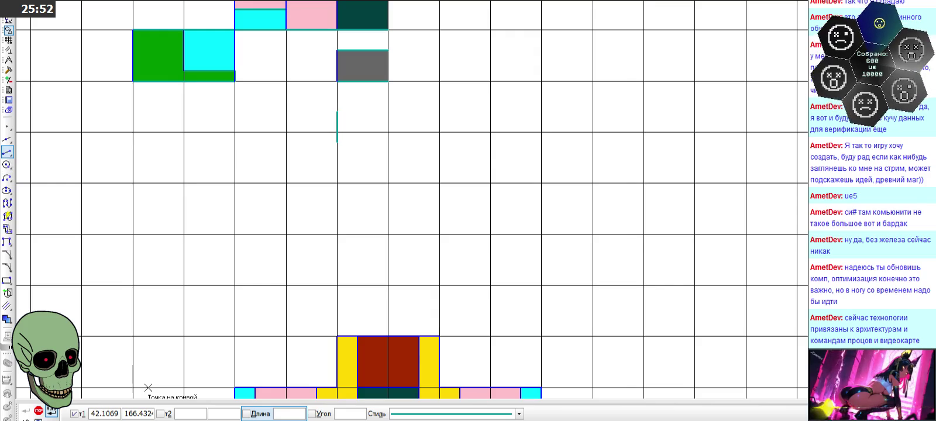
Step: Add a 1.0 horizontal top edge and close the outline into a rectangular cell
{"action": "left_click", "coordinate": [288, 417]}
{"action": "type", "text": "1"}
{"action": "key", "text": "Return"}
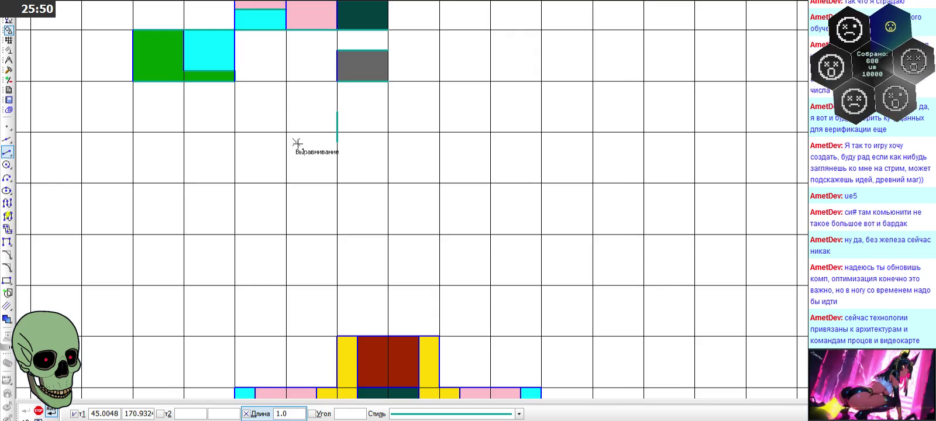
{"action": "scroll", "coordinate": [294, 146], "scroll_direction": "up", "scroll_amount": 1}
{"action": "left_click", "coordinate": [347, 120]}
{"action": "left_click", "coordinate": [354, 121]}
{"action": "type", "text": "1"}
{"action": "key", "text": "Return"}
{"action": "left_click", "coordinate": [348, 164]}
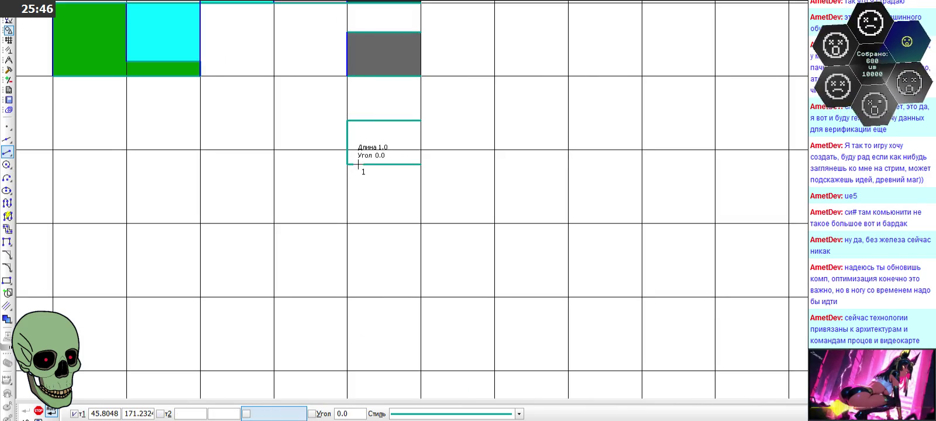
{"action": "left_click", "coordinate": [38, 412]}
{"action": "scroll", "coordinate": [310, 90], "scroll_direction": "up", "scroll_amount": 2}
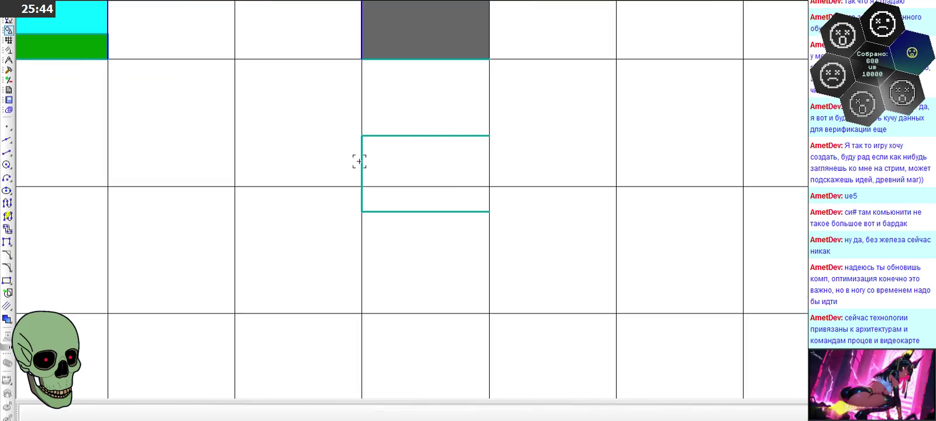
{"action": "scroll", "coordinate": [329, 180], "scroll_direction": "down", "scroll_amount": 1}
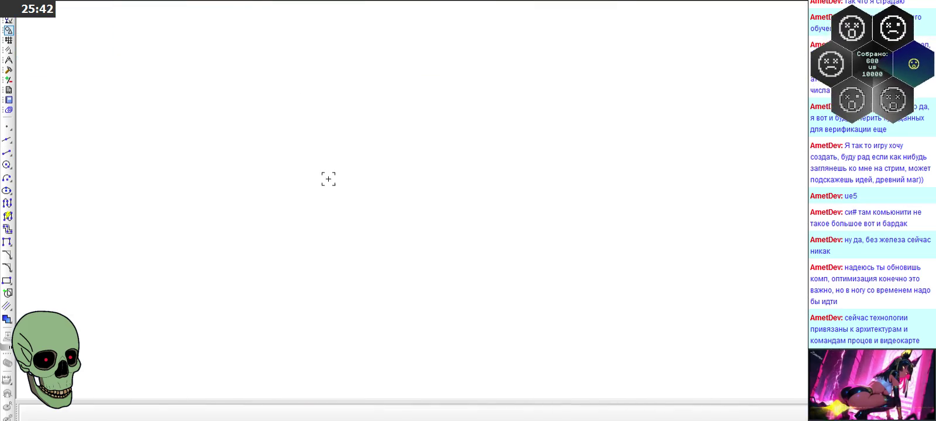
Step: Draw the cell's vertical left edge between the teal lines in the Основная line style
{"action": "left_click", "coordinate": [7, 152]}
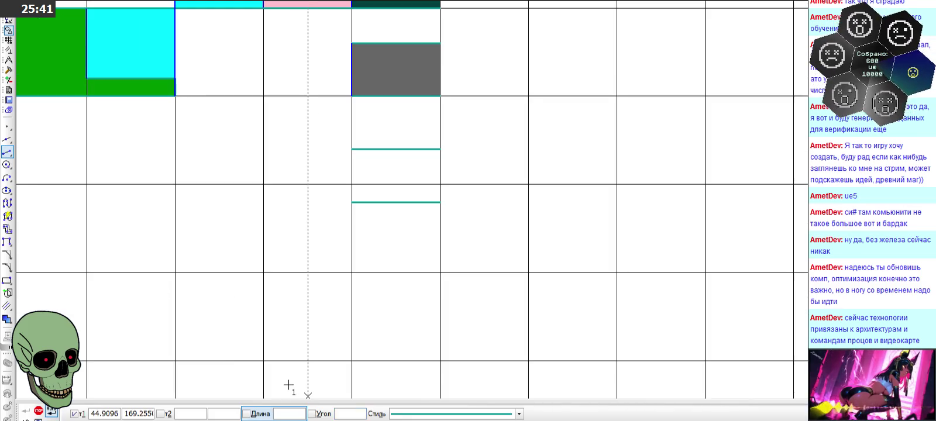
{"action": "left_click", "coordinate": [410, 413]}
{"action": "left_click", "coordinate": [438, 293]}
{"action": "left_click", "coordinate": [351, 150]}
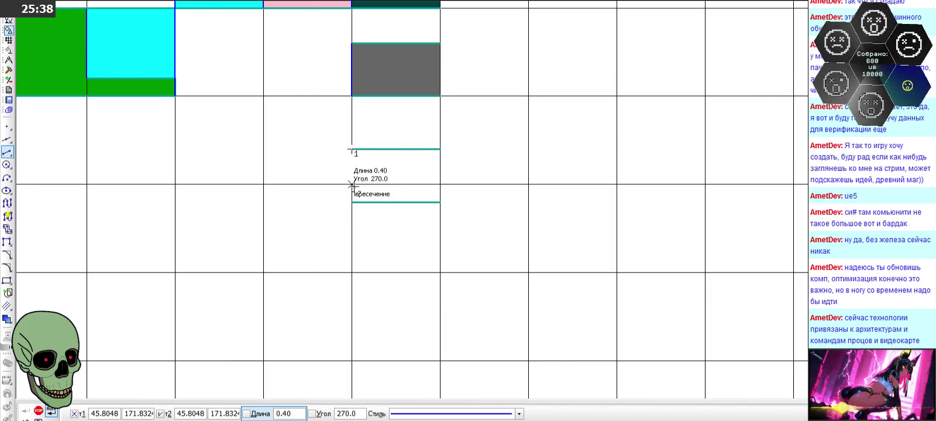
{"action": "left_click", "coordinate": [352, 202]}
{"action": "left_click", "coordinate": [38, 411]}
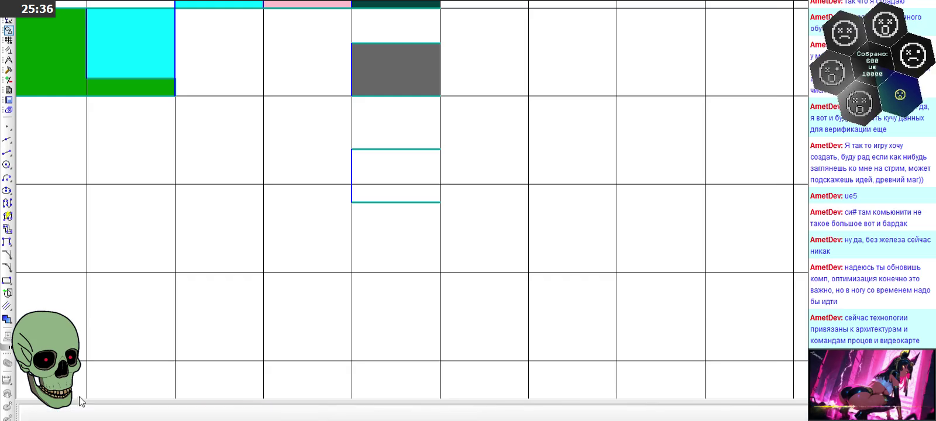
{"action": "scroll", "coordinate": [362, 111], "scroll_direction": "down", "scroll_amount": 4}
{"action": "scroll", "coordinate": [351, 112], "scroll_direction": "down", "scroll_amount": 2}
{"action": "scroll", "coordinate": [368, 359], "scroll_direction": "up", "scroll_amount": 1}
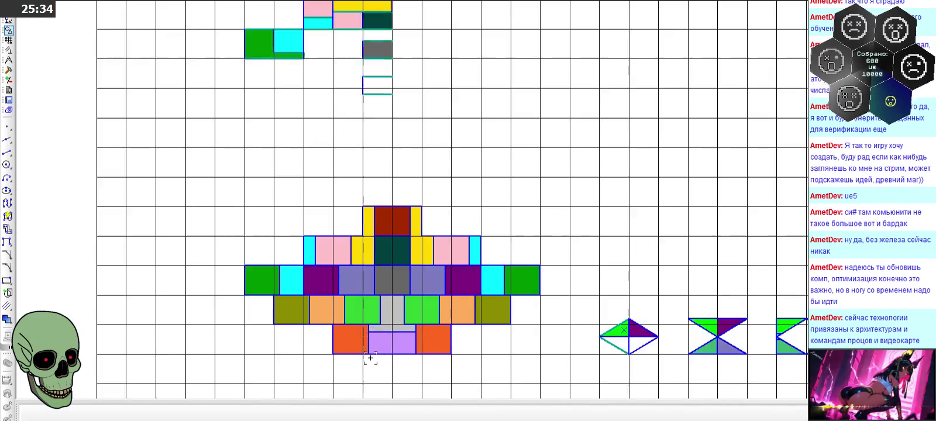
{"action": "scroll", "coordinate": [378, 359], "scroll_direction": "up", "scroll_amount": 1}
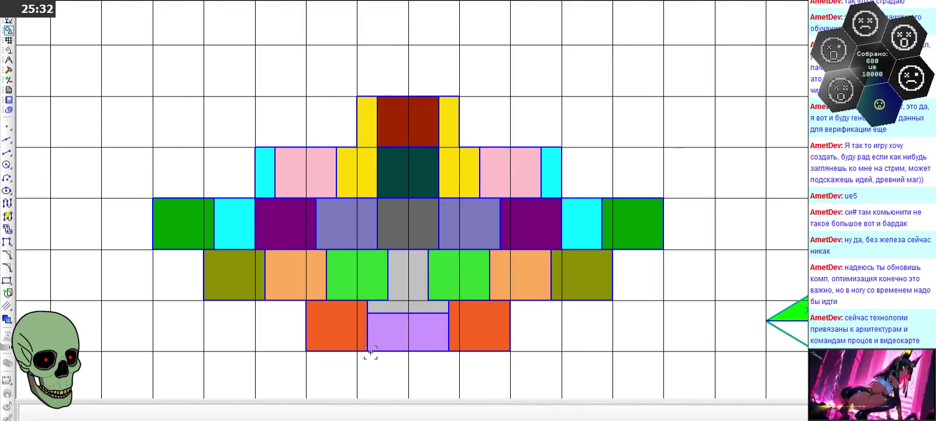
{"action": "scroll", "coordinate": [370, 342], "scroll_direction": "down", "scroll_amount": 2}
{"action": "scroll", "coordinate": [370, 342], "scroll_direction": "up", "scroll_amount": 1}
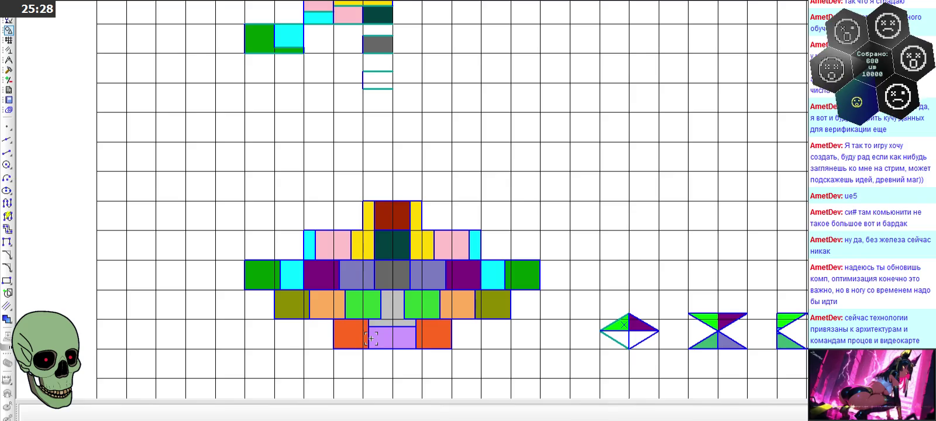
{"action": "scroll", "coordinate": [378, 338], "scroll_direction": "up", "scroll_amount": 1}
{"action": "left_click", "coordinate": [375, 358]}
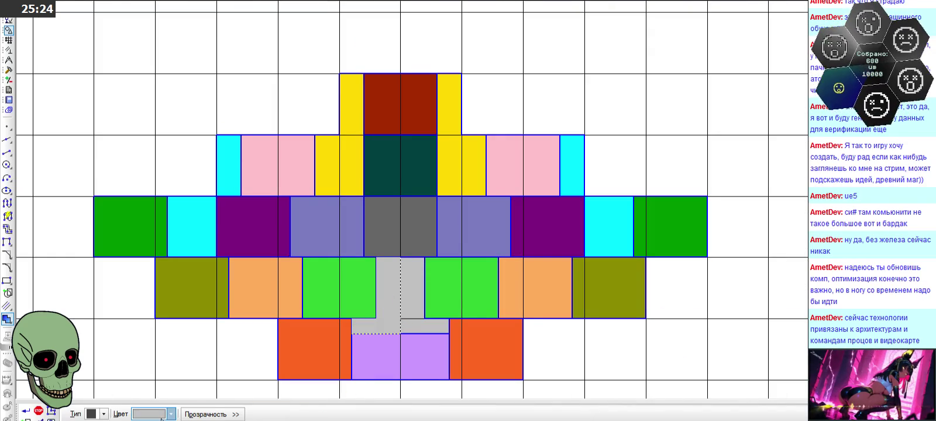
Step: Check the grey block's fill colour in the Цвет palette, keeping it unchanged
{"action": "left_click", "coordinate": [171, 414]}
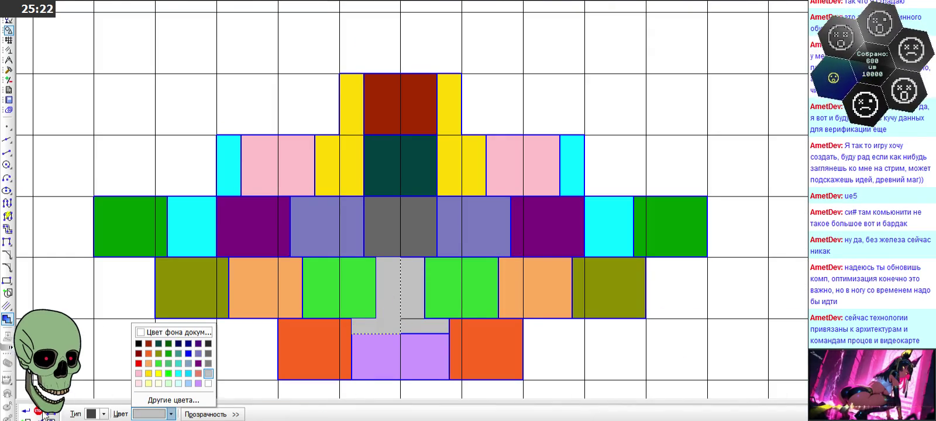
{"action": "left_click", "coordinate": [168, 373]}
{"action": "scroll", "coordinate": [338, 280], "scroll_direction": "down", "scroll_amount": 2}
{"action": "scroll", "coordinate": [351, 55], "scroll_direction": "up", "scroll_amount": 2}
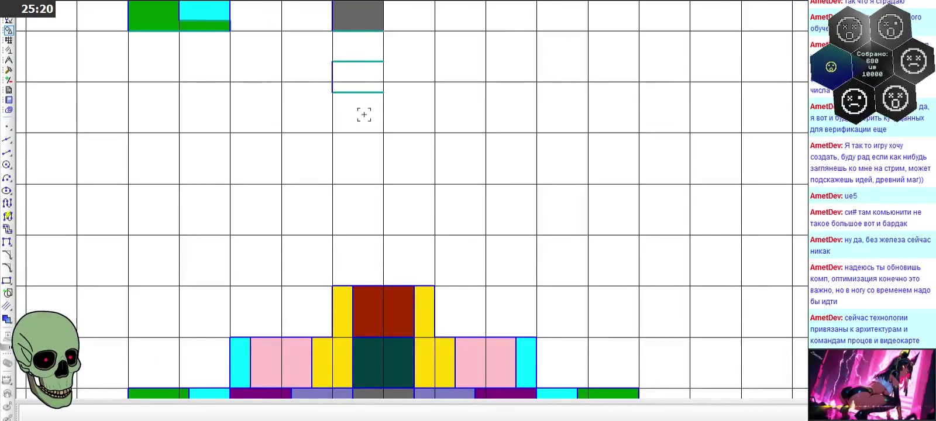
Step: Fill the new cell below the dark grey block with light grey
{"action": "left_click", "coordinate": [7, 319]}
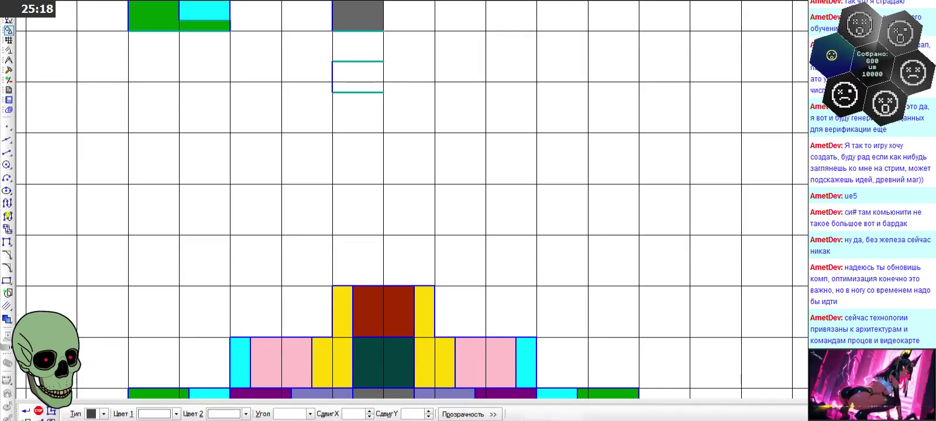
{"action": "left_click", "coordinate": [171, 414]}
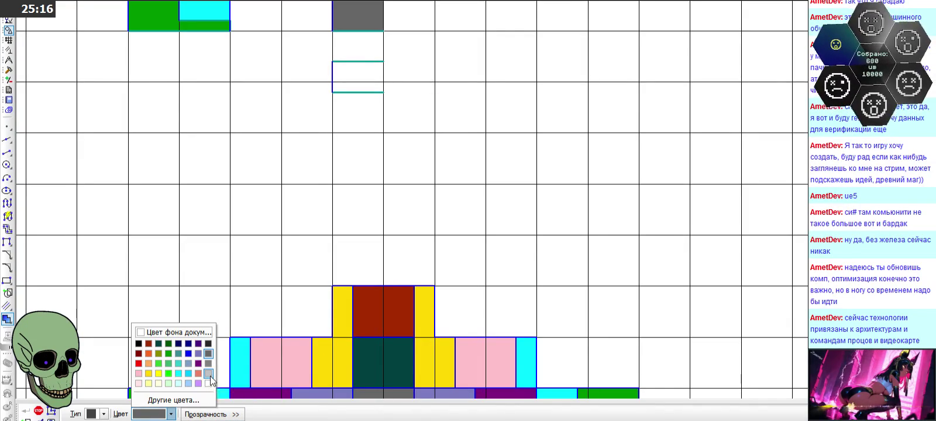
{"action": "left_click", "coordinate": [209, 375]}
{"action": "left_click", "coordinate": [357, 76]}
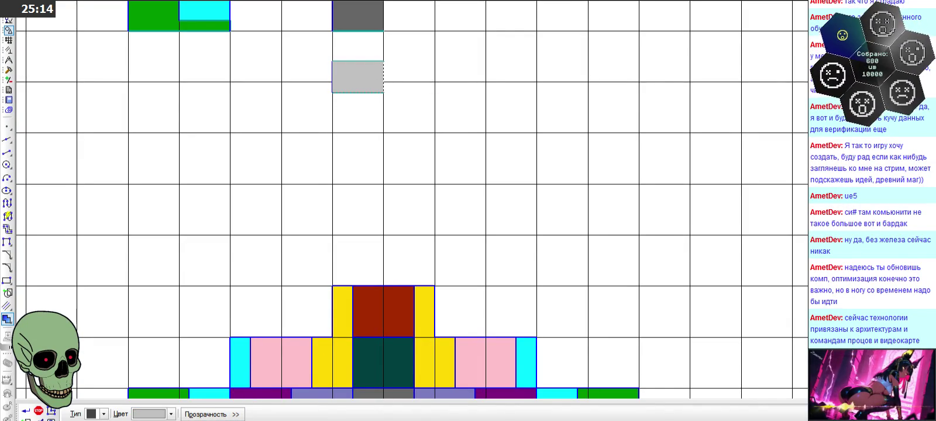
{"action": "key", "text": "Escape"}
{"action": "scroll", "coordinate": [346, 154], "scroll_direction": "down", "scroll_amount": 2}
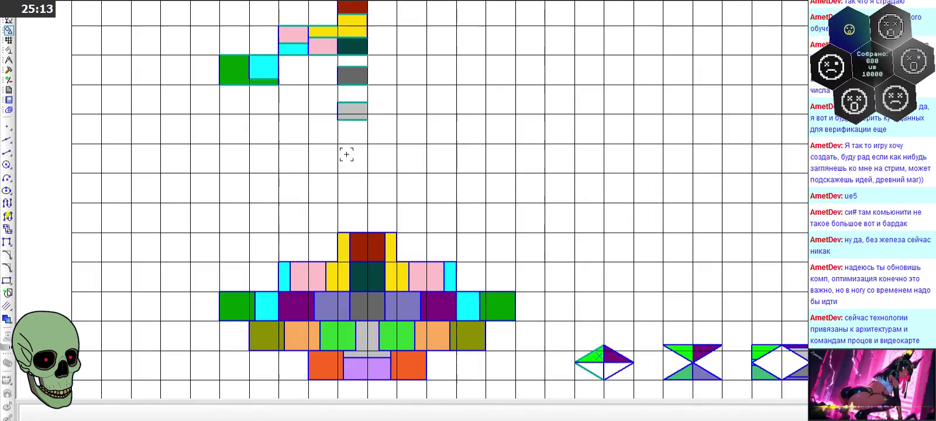
{"action": "left_click", "coordinate": [347, 190]}
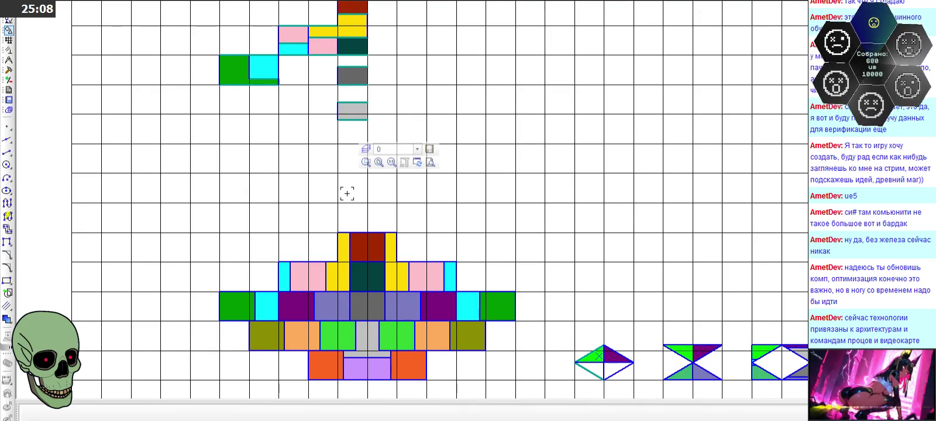
{"action": "scroll", "coordinate": [355, 369], "scroll_direction": "up", "scroll_amount": 1}
{"action": "scroll", "coordinate": [31, 136], "scroll_direction": "up", "scroll_amount": 1}
{"action": "key", "text": "l"}
{"action": "type", "text": "3/5"}
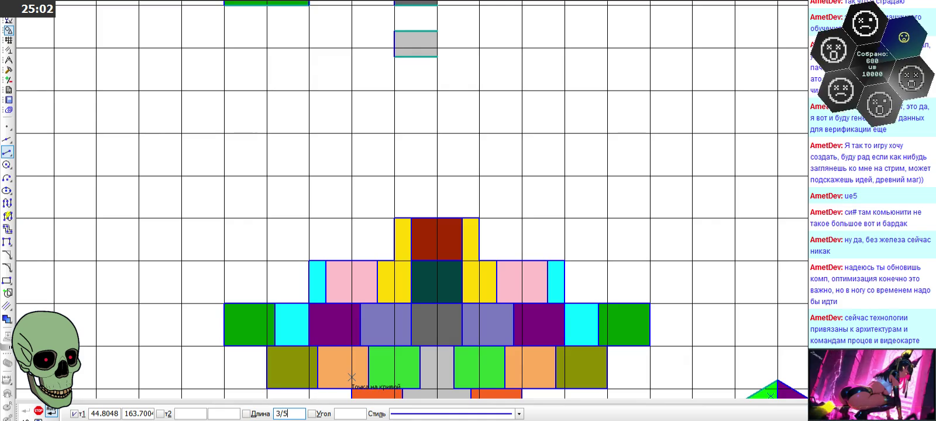
Step: Draw a 0.6 vertical edge below the light grey cell
{"action": "key", "text": "Return"}
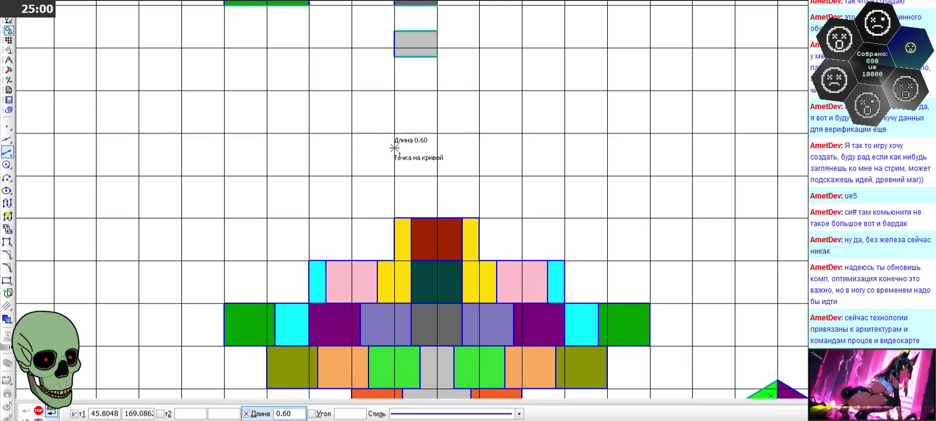
{"action": "left_click", "coordinate": [395, 73]}
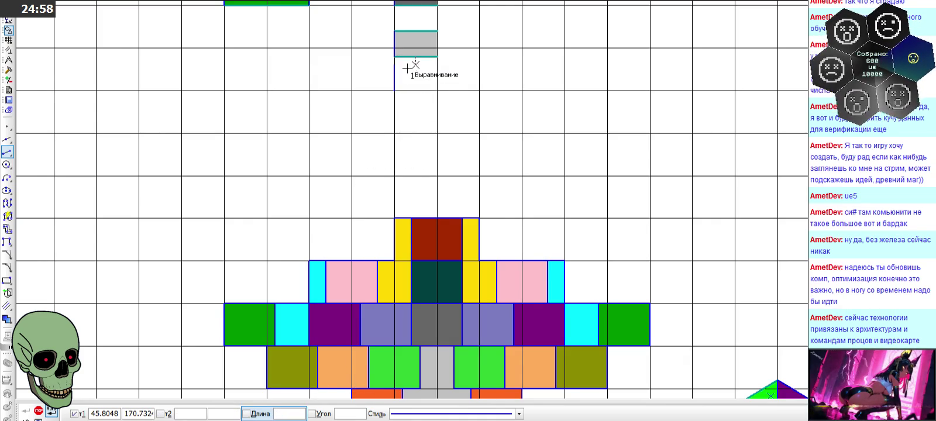
{"action": "scroll", "coordinate": [438, 54], "scroll_direction": "up", "scroll_amount": 2}
Step: Draw the cell's 1.0 top and bottom edges in the thickened Утолщенная style
{"action": "left_click", "coordinate": [290, 414]}
{"action": "type", "text": "1"}
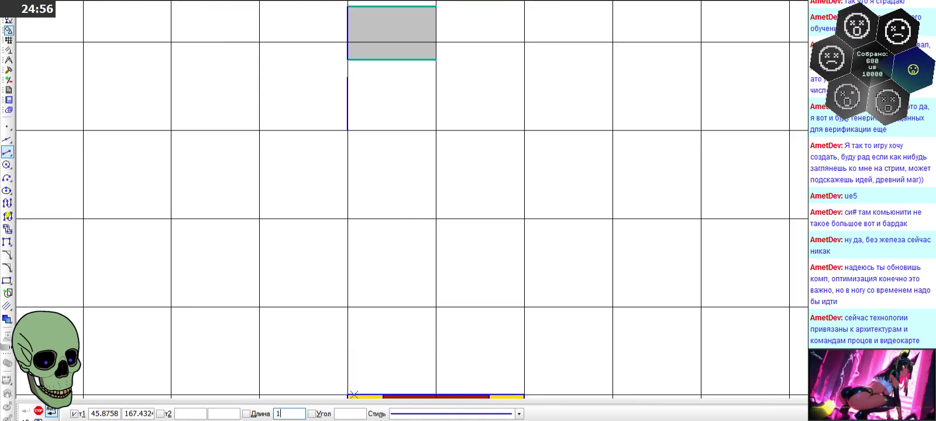
{"action": "left_click", "coordinate": [518, 414]}
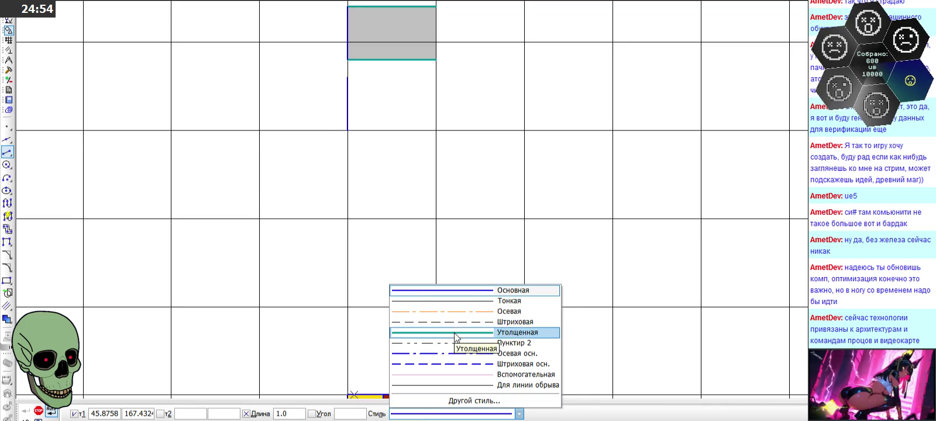
{"action": "left_click", "coordinate": [462, 329]}
{"action": "left_click", "coordinate": [348, 77]}
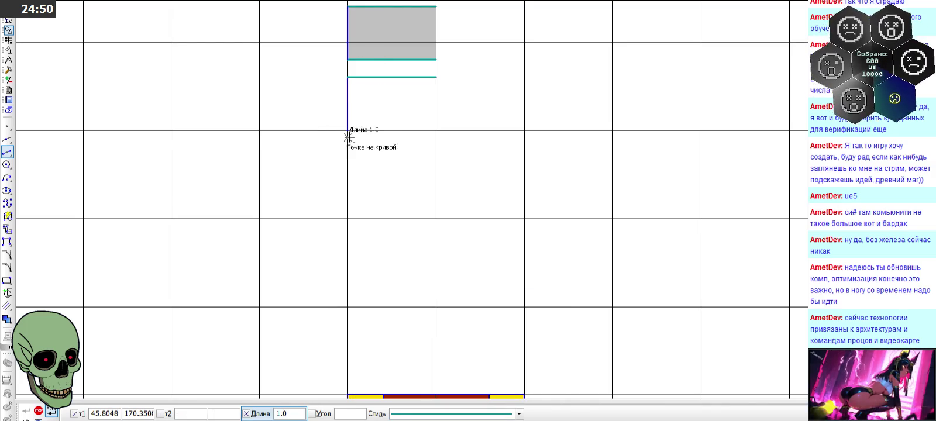
{"action": "left_click", "coordinate": [349, 130]}
{"action": "key", "text": "Escape"}
{"action": "scroll", "coordinate": [380, 219], "scroll_direction": "down", "scroll_amount": 5}
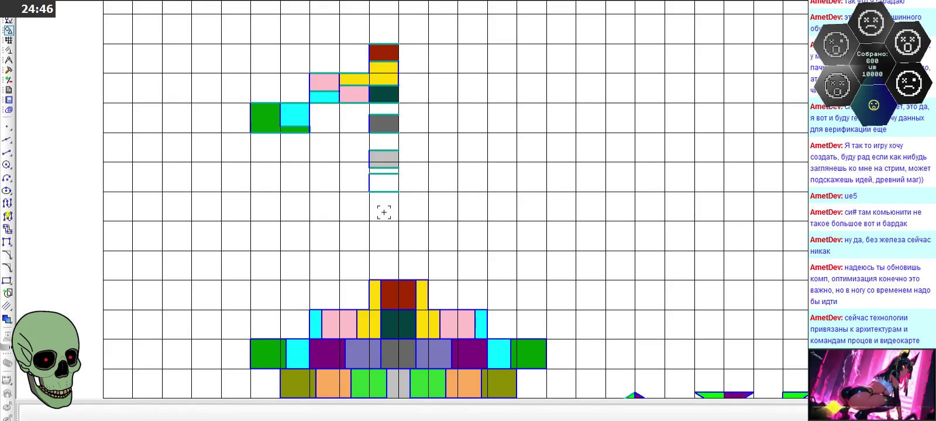
{"action": "scroll", "coordinate": [384, 212], "scroll_direction": "up", "scroll_amount": 1}
{"action": "scroll", "coordinate": [384, 205], "scroll_direction": "up", "scroll_amount": 1}
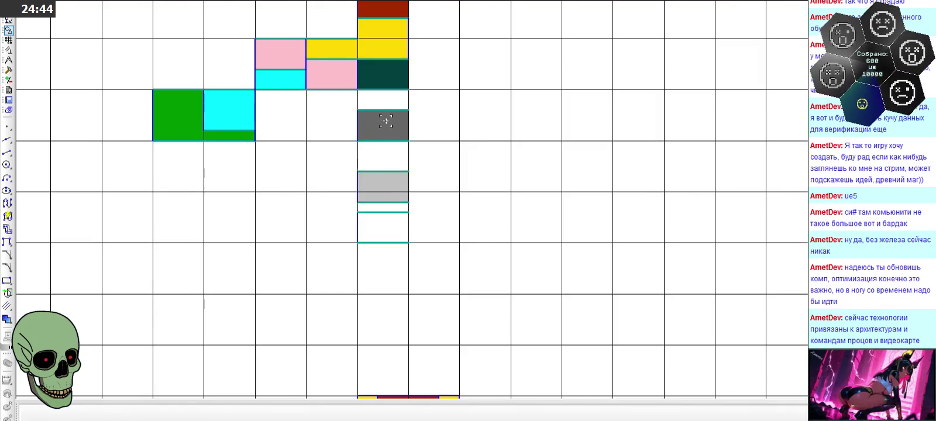
{"action": "scroll", "coordinate": [373, 142], "scroll_direction": "up", "scroll_amount": 3}
{"action": "scroll", "coordinate": [373, 143], "scroll_direction": "down", "scroll_amount": 1}
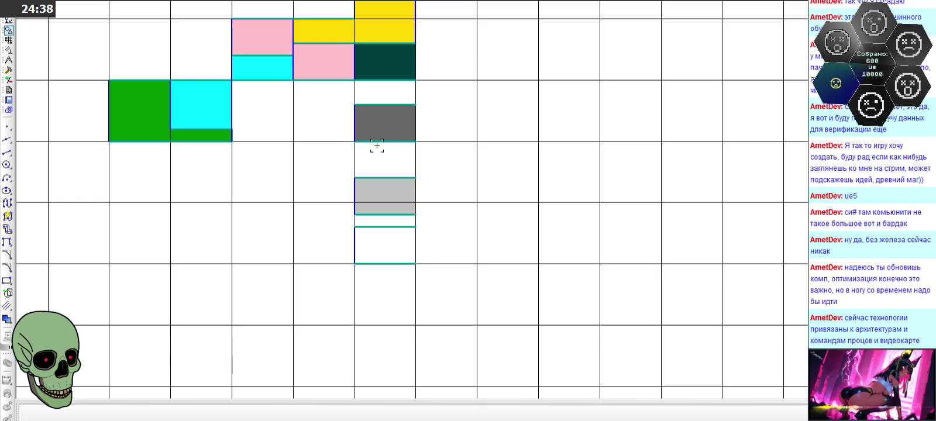
{"action": "scroll", "coordinate": [376, 146], "scroll_direction": "down", "scroll_amount": 1}
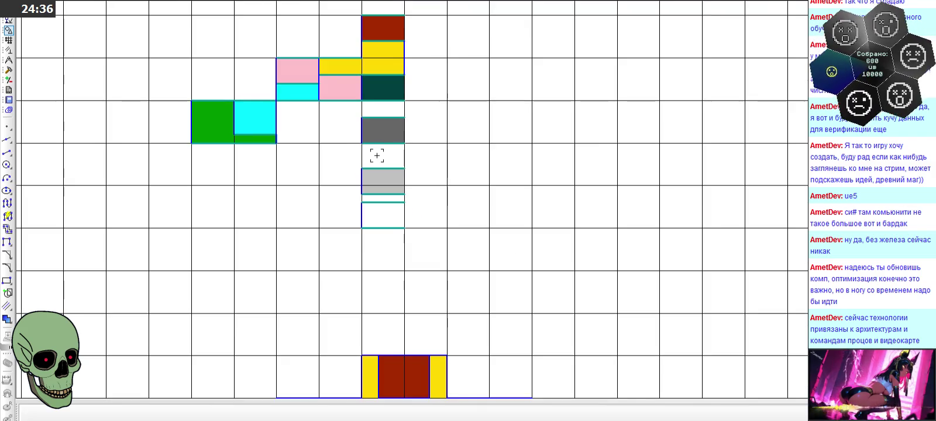
{"action": "scroll", "coordinate": [378, 155], "scroll_direction": "down", "scroll_amount": 2}
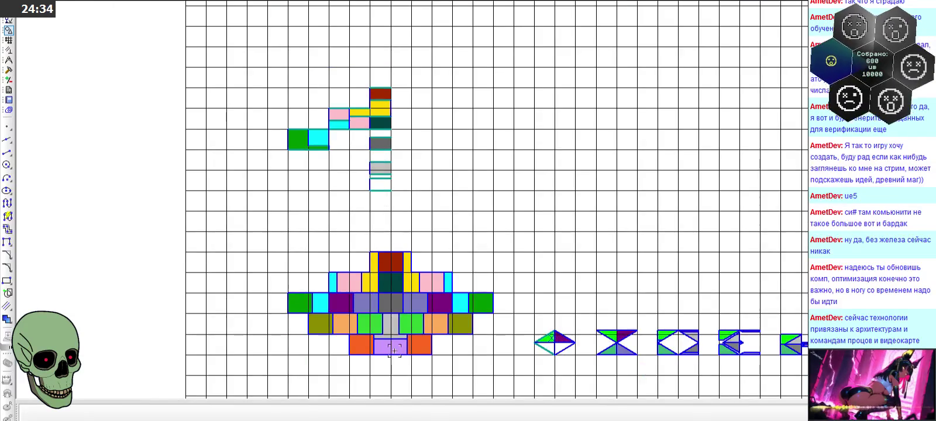
Step: Check the lavender block's fill colour in the Цвет palette
{"action": "scroll", "coordinate": [393, 350], "scroll_direction": "up", "scroll_amount": 2}
{"action": "left_click", "coordinate": [393, 348]}
{"action": "left_click", "coordinate": [165, 414]}
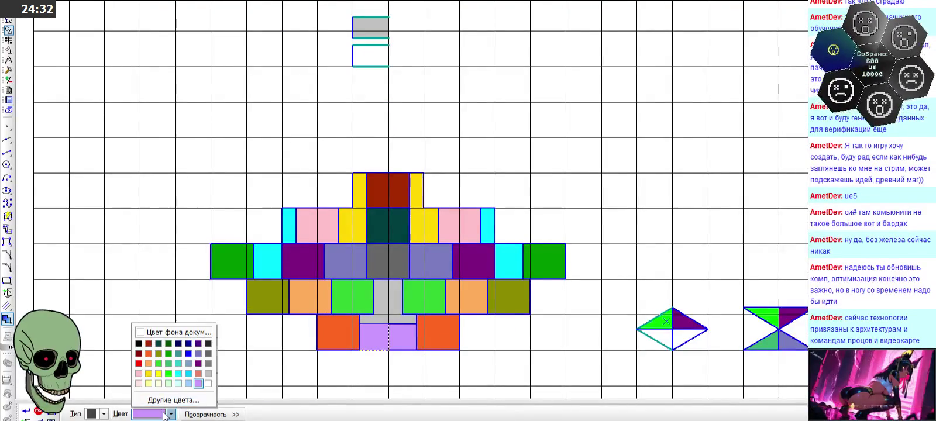
{"action": "key", "text": "Escape"}
{"action": "key", "text": "Escape"}
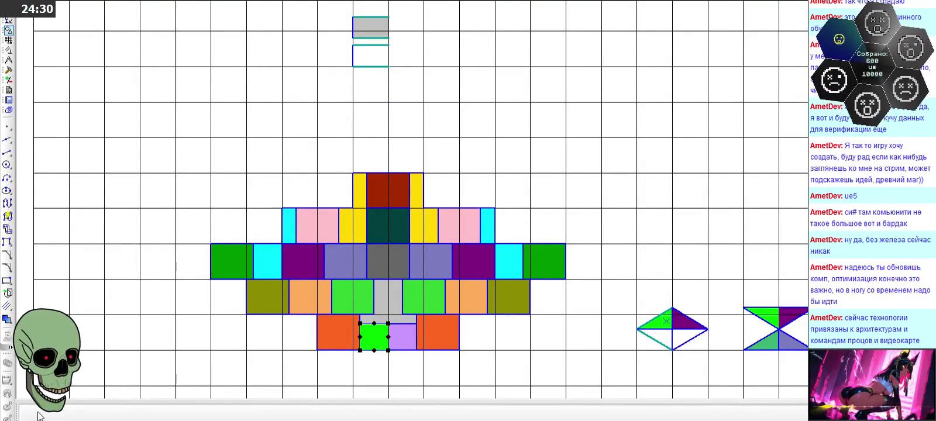
{"action": "scroll", "coordinate": [294, 158], "scroll_direction": "down", "scroll_amount": 2}
{"action": "scroll", "coordinate": [334, 96], "scroll_direction": "up", "scroll_amount": 2}
{"action": "scroll", "coordinate": [307, 175], "scroll_direction": "up", "scroll_amount": 2}
Step: Fill the empty rectangle below the gray cell with lavender
{"action": "left_click", "coordinate": [7, 319]}
{"action": "left_click", "coordinate": [171, 414]}
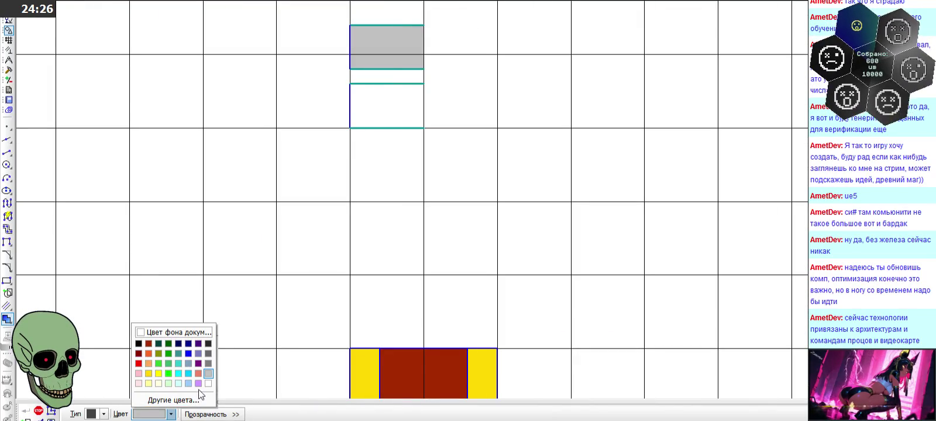
{"action": "left_click", "coordinate": [199, 384]}
{"action": "left_click", "coordinate": [409, 97]}
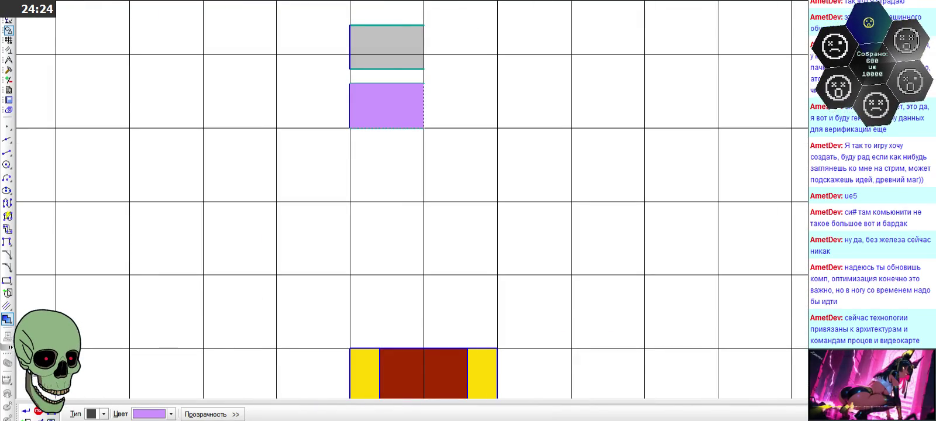
{"action": "scroll", "coordinate": [409, 142], "scroll_direction": "down", "scroll_amount": 3}
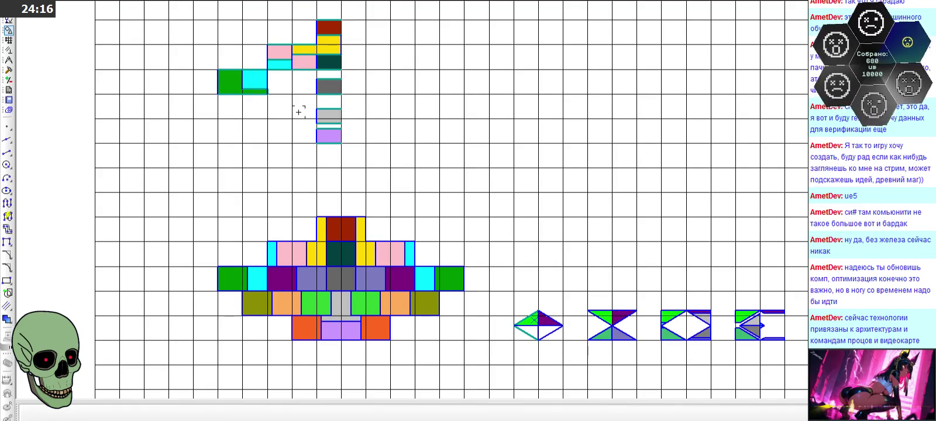
{"action": "scroll", "coordinate": [299, 112], "scroll_direction": "up", "scroll_amount": 2}
{"action": "scroll", "coordinate": [298, 112], "scroll_direction": "down", "scroll_amount": 1}
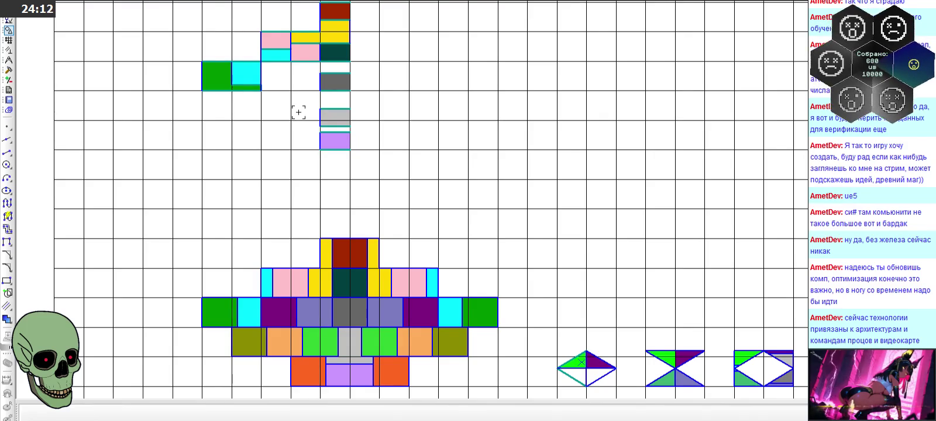
{"action": "scroll", "coordinate": [298, 112], "scroll_direction": "up", "scroll_amount": 2}
{"action": "scroll", "coordinate": [298, 111], "scroll_direction": "up", "scroll_amount": 1}
{"action": "scroll", "coordinate": [298, 112], "scroll_direction": "down", "scroll_amount": 1}
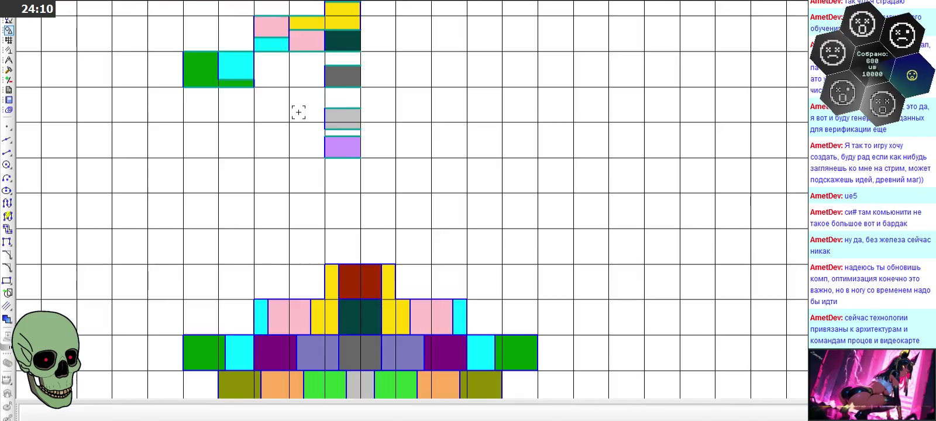
Step: Draw top and bottom edges closing a new cell left of the lavender one
{"action": "scroll", "coordinate": [311, 139], "scroll_direction": "up", "scroll_amount": 2}
{"action": "left_click", "coordinate": [7, 153]}
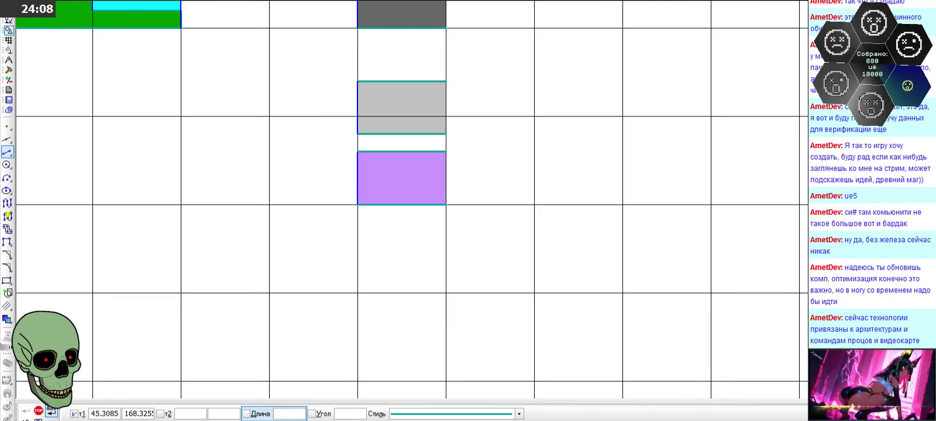
{"action": "left_click", "coordinate": [358, 116]}
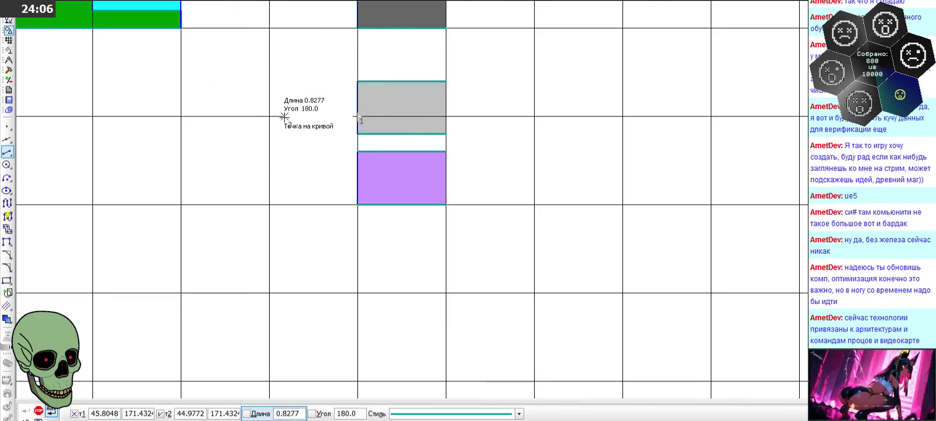
{"action": "left_click", "coordinate": [269, 116]}
{"action": "left_click", "coordinate": [269, 205]}
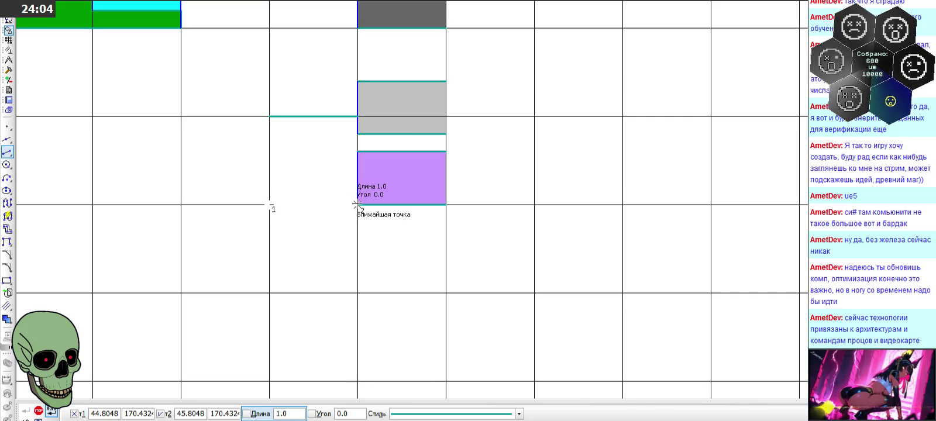
{"action": "left_click", "coordinate": [357, 205]}
{"action": "key", "text": "Escape"}
Step: Check the colour of the figure's bottom-left orange tile
{"action": "scroll", "coordinate": [303, 142], "scroll_direction": "down", "scroll_amount": 4}
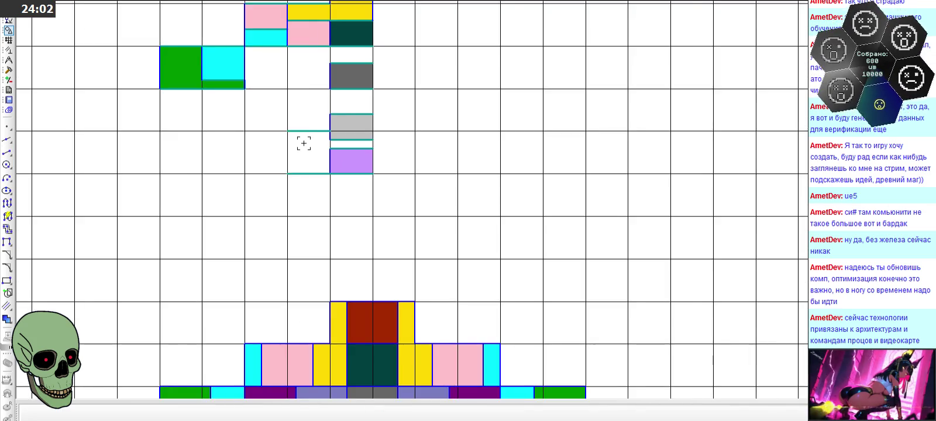
{"action": "scroll", "coordinate": [352, 114], "scroll_direction": "down", "scroll_amount": 2}
{"action": "scroll", "coordinate": [335, 278], "scroll_direction": "up", "scroll_amount": 2}
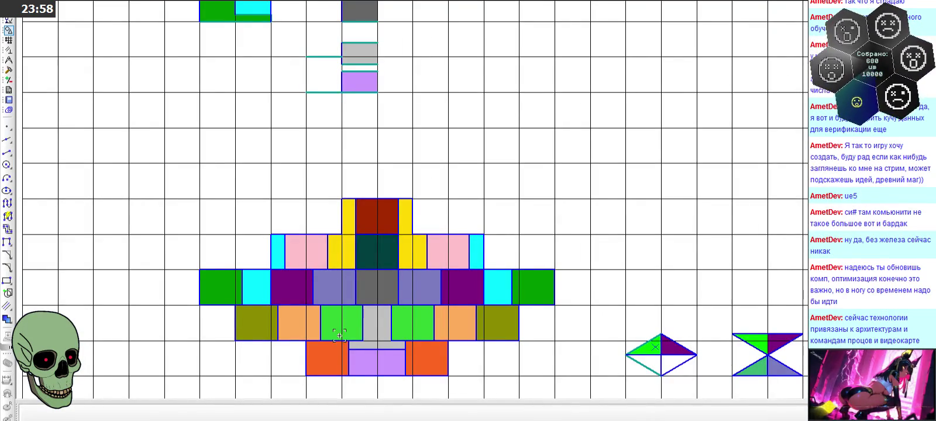
{"action": "scroll", "coordinate": [339, 335], "scroll_direction": "up", "scroll_amount": 4}
{"action": "left_click", "coordinate": [319, 330]}
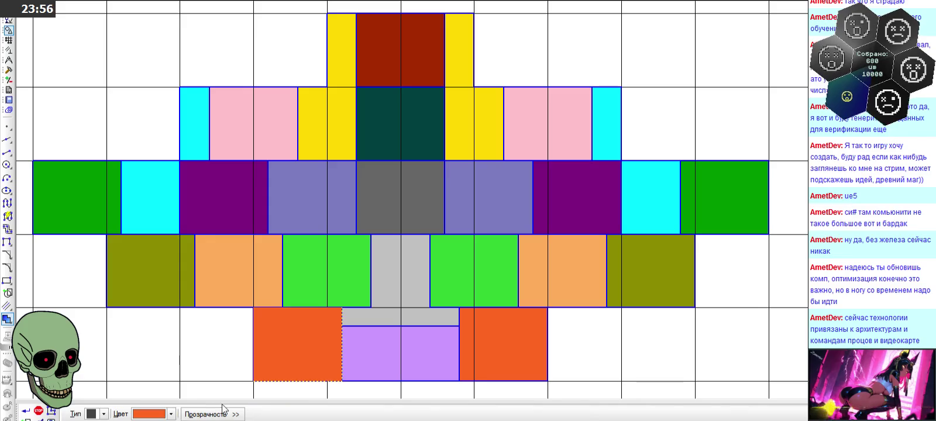
{"action": "left_click", "coordinate": [171, 414]}
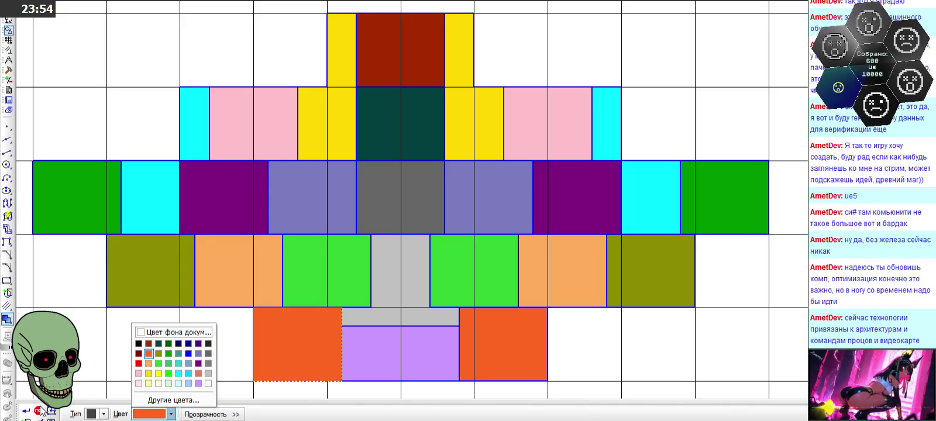
{"action": "left_click", "coordinate": [169, 363]}
{"action": "scroll", "coordinate": [380, 335], "scroll_direction": "down", "scroll_amount": 6}
{"action": "scroll", "coordinate": [341, 165], "scroll_direction": "up", "scroll_amount": 4}
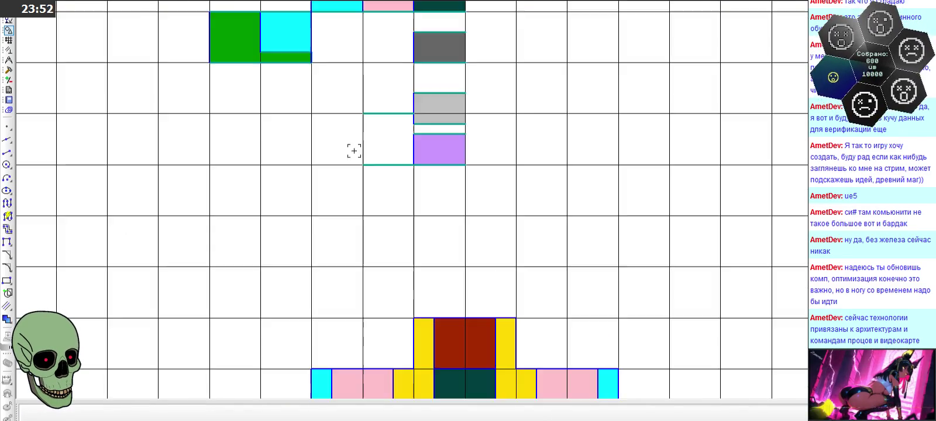
{"action": "scroll", "coordinate": [341, 164], "scroll_direction": "up", "scroll_amount": 2}
Step: Fill the new cell and the thin strip above lavender with orange
{"action": "left_click", "coordinate": [7, 319]}
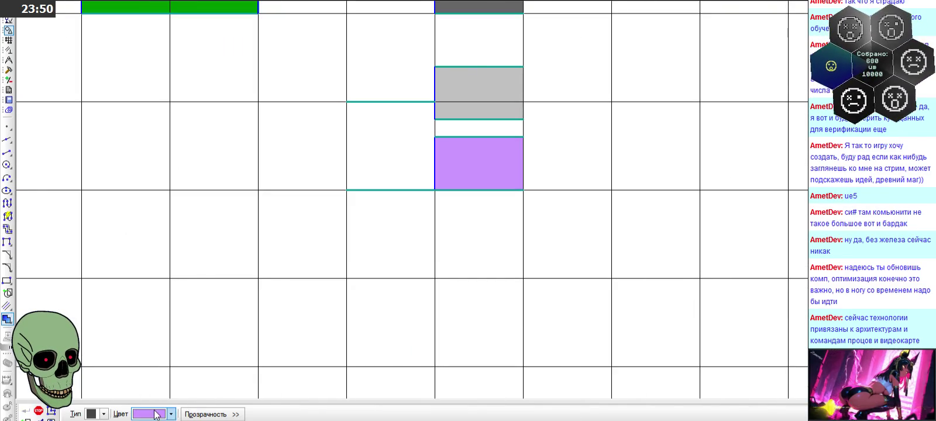
{"action": "left_click", "coordinate": [155, 413]}
{"action": "left_click", "coordinate": [147, 356]}
{"action": "left_click", "coordinate": [369, 148]}
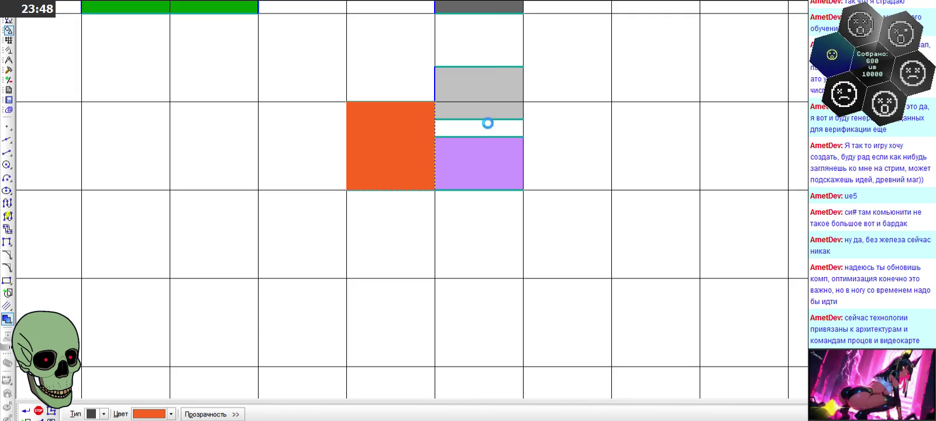
{"action": "left_click", "coordinate": [487, 124]}
{"action": "left_click", "coordinate": [37, 410]}
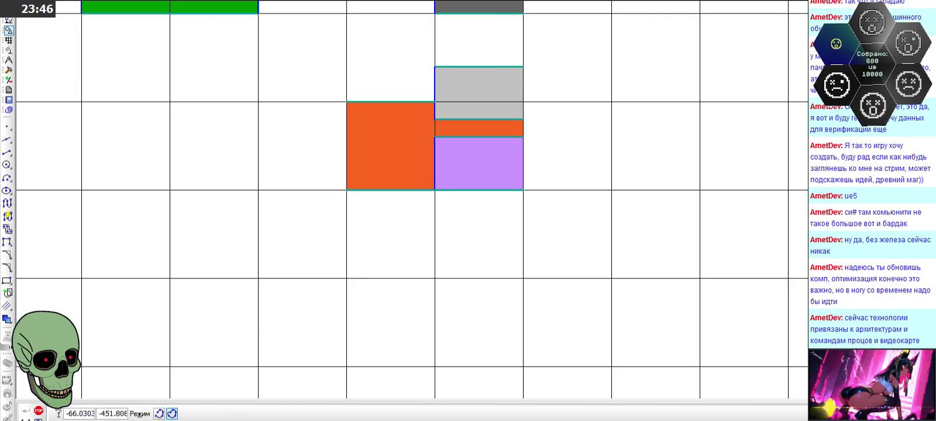
{"action": "scroll", "coordinate": [382, 240], "scroll_direction": "down", "scroll_amount": 1}
{"action": "scroll", "coordinate": [171, 284], "scroll_direction": "down", "scroll_amount": 2}
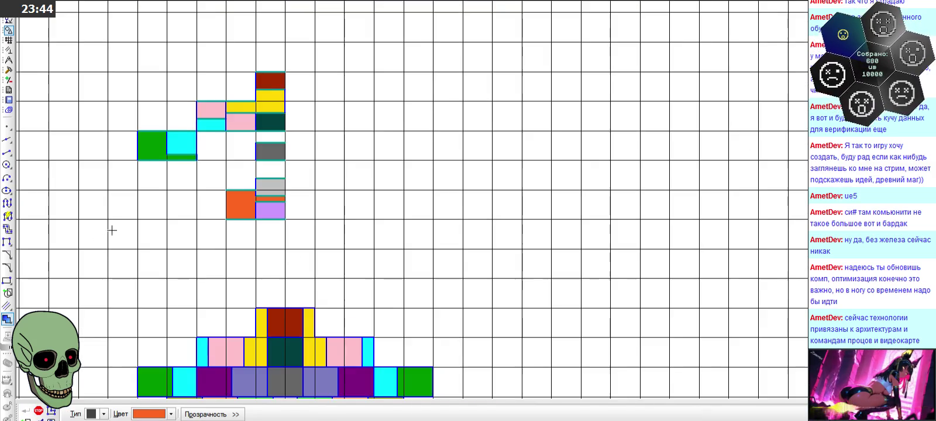
{"action": "scroll", "coordinate": [173, 203], "scroll_direction": "down", "scroll_amount": 2}
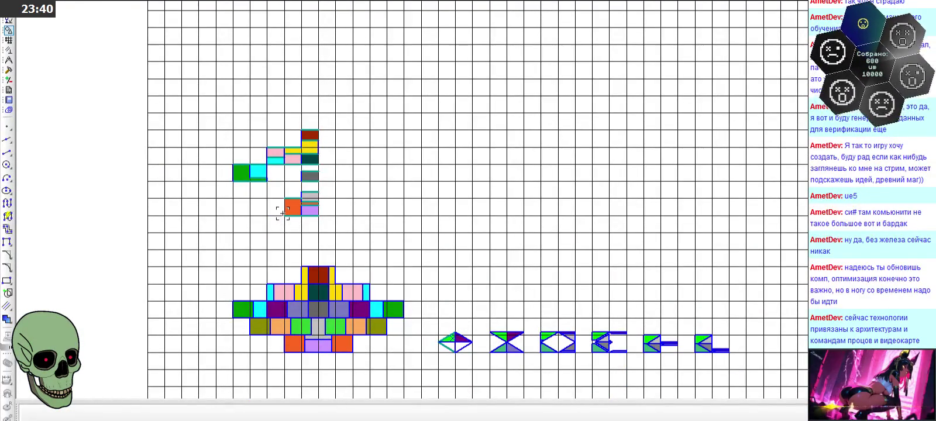
{"action": "scroll", "coordinate": [282, 214], "scroll_direction": "up", "scroll_amount": 3}
{"action": "scroll", "coordinate": [296, 187], "scroll_direction": "down", "scroll_amount": 3}
{"action": "scroll", "coordinate": [308, 162], "scroll_direction": "up", "scroll_amount": 1}
{"action": "scroll", "coordinate": [308, 162], "scroll_direction": "down", "scroll_amount": 1}
{"action": "scroll", "coordinate": [308, 162], "scroll_direction": "up", "scroll_amount": 1}
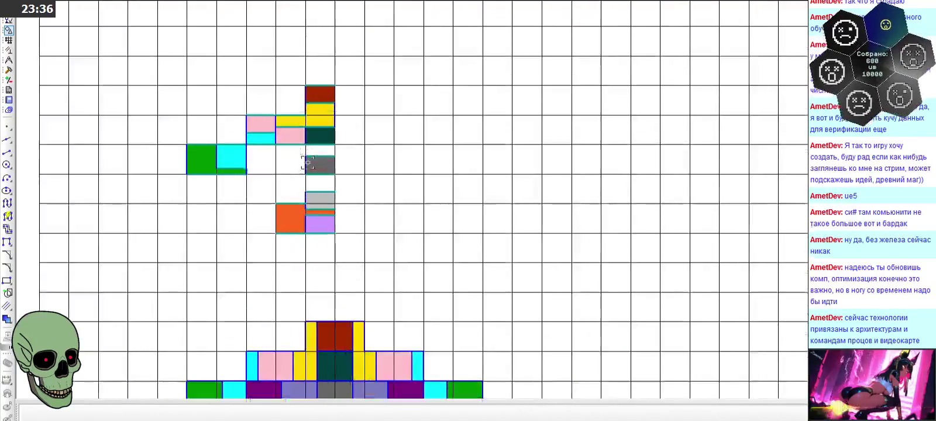
{"action": "scroll", "coordinate": [308, 162], "scroll_direction": "down", "scroll_amount": 1}
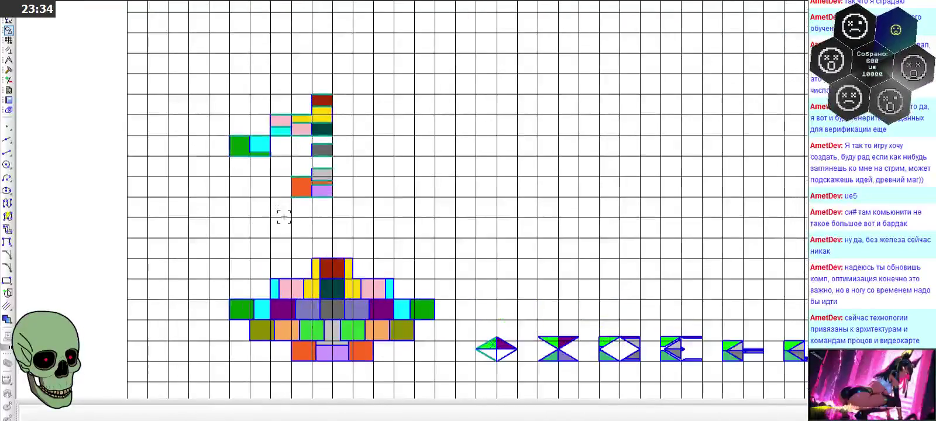
{"action": "scroll", "coordinate": [278, 228], "scroll_direction": "down", "scroll_amount": 1}
{"action": "scroll", "coordinate": [278, 228], "scroll_direction": "down", "scroll_amount": 1}
{"action": "scroll", "coordinate": [277, 228], "scroll_direction": "up", "scroll_amount": 3}
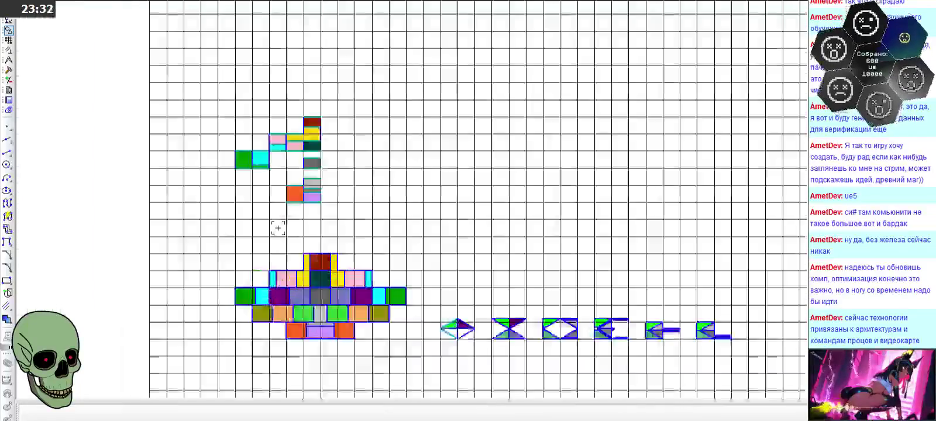
{"action": "scroll", "coordinate": [277, 228], "scroll_direction": "down", "scroll_amount": 2}
{"action": "scroll", "coordinate": [277, 228], "scroll_direction": "up", "scroll_amount": 2}
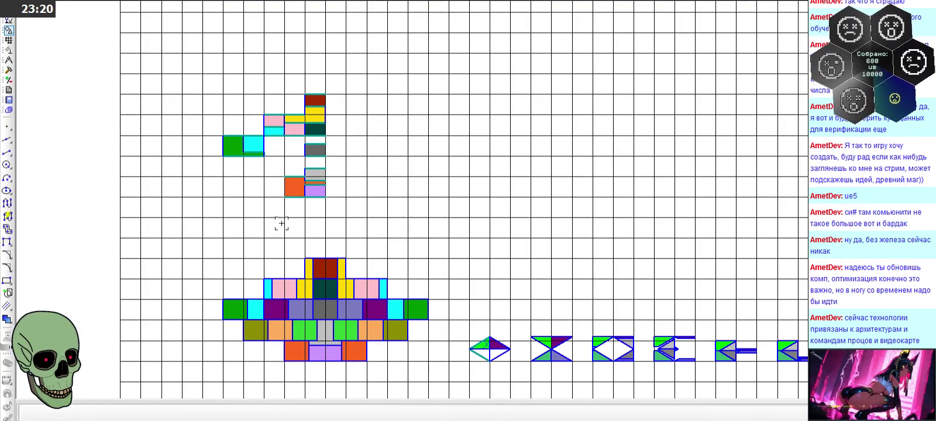
{"action": "scroll", "coordinate": [301, 241], "scroll_direction": "up", "scroll_amount": 1}
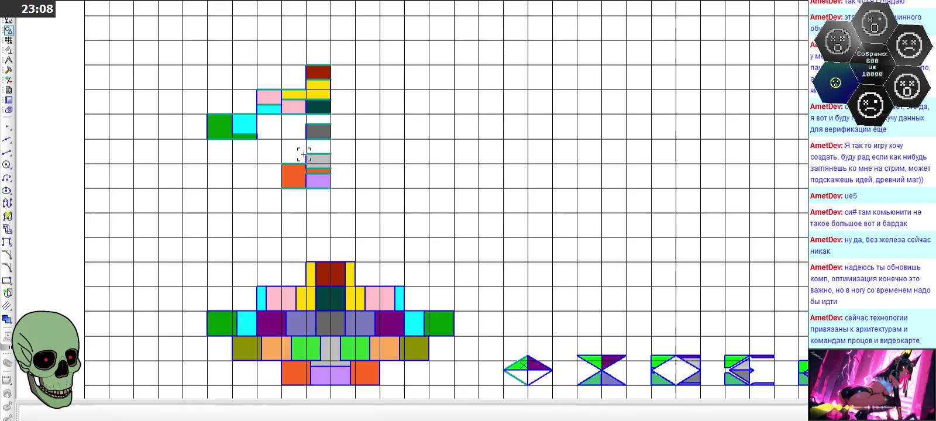
{"action": "scroll", "coordinate": [307, 148], "scroll_direction": "up", "scroll_amount": 4}
Step: Draw 1.0-length horizontal edges closing a new cell beside the gray column
{"action": "left_click", "coordinate": [7, 152]}
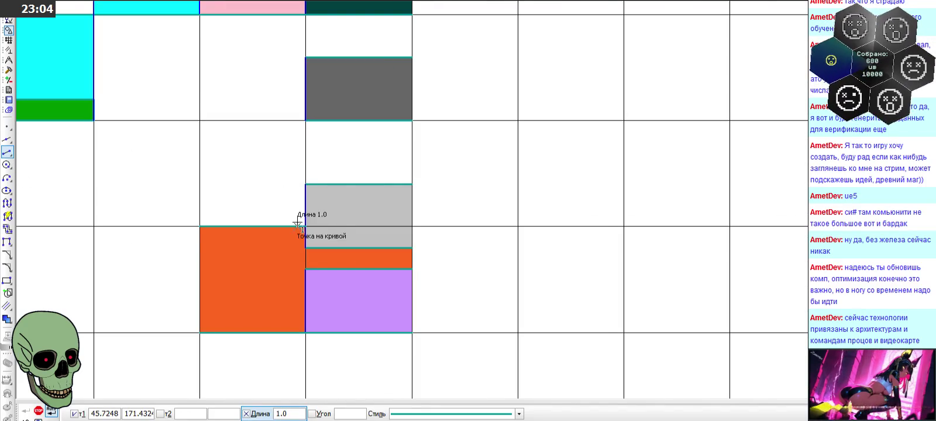
{"action": "left_click", "coordinate": [306, 184]}
{"action": "left_click", "coordinate": [294, 186]}
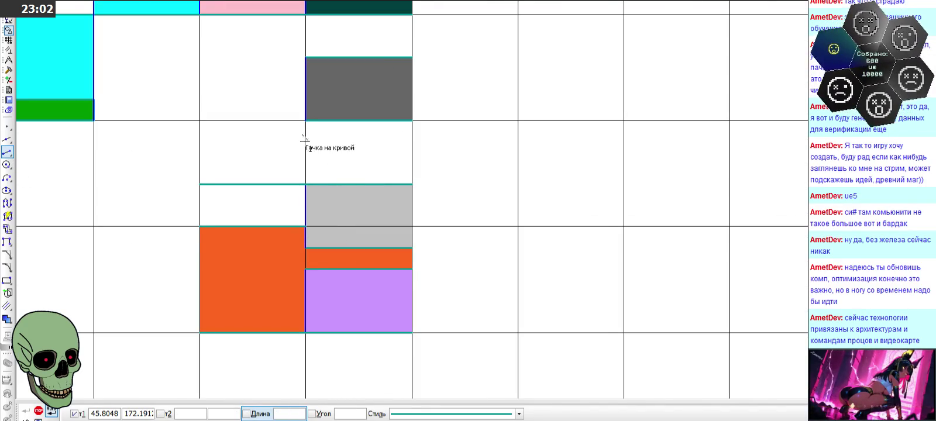
{"action": "left_click", "coordinate": [278, 414]}
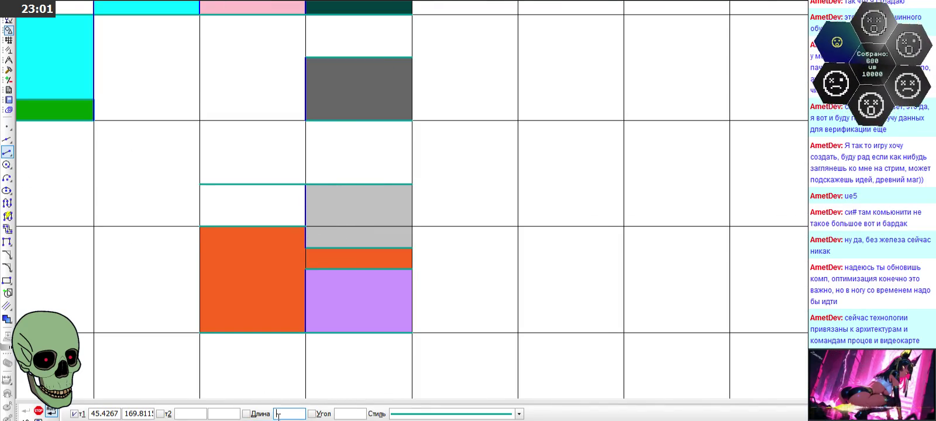
{"action": "key", "text": "Return"}
{"action": "left_click", "coordinate": [306, 121]}
{"action": "left_click", "coordinate": [299, 120]}
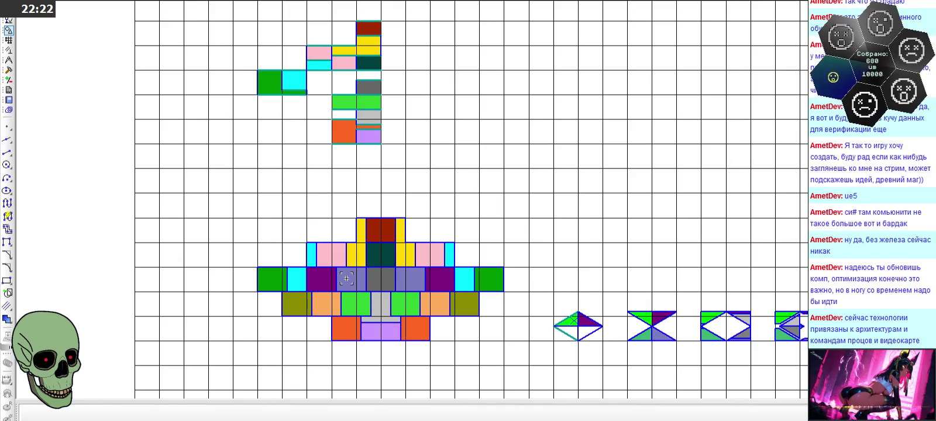
{"action": "left_click", "coordinate": [347, 278]}
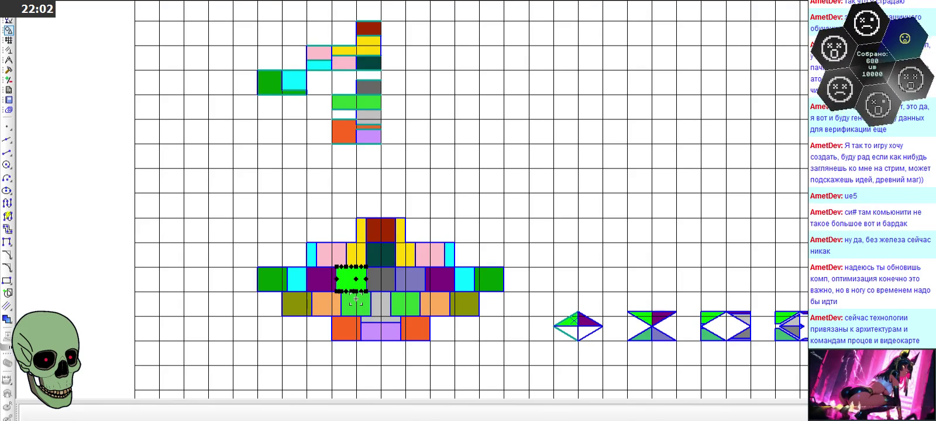
{"action": "left_click", "coordinate": [111, 184]}
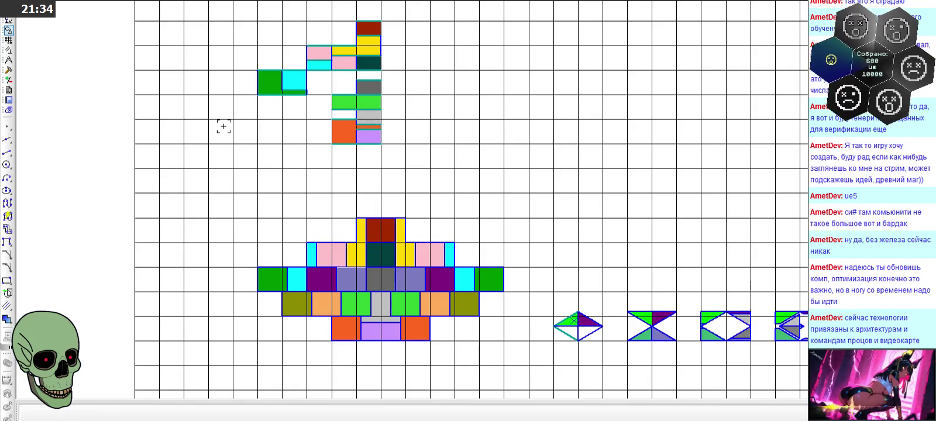
{"action": "scroll", "coordinate": [323, 36], "scroll_direction": "up", "scroll_amount": 2}
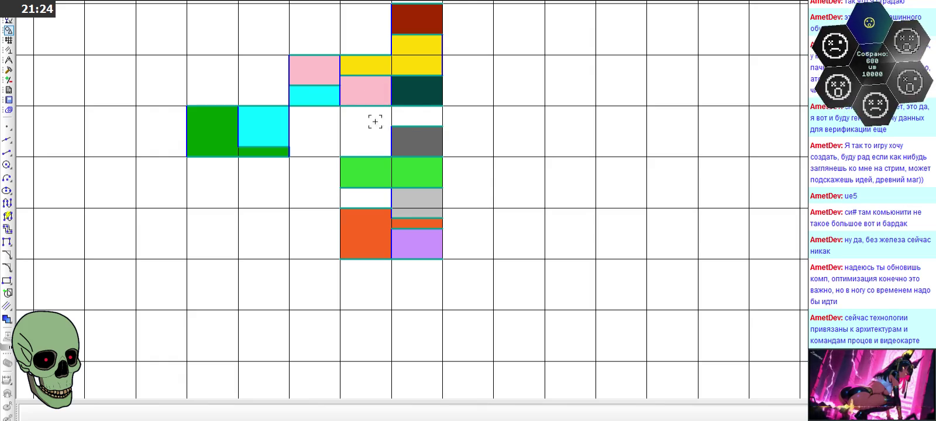
Step: Zoom in on the upper figure's unfinished cells and start the Segment line tool
{"action": "scroll", "coordinate": [319, 125], "scroll_direction": "down", "scroll_amount": 2}
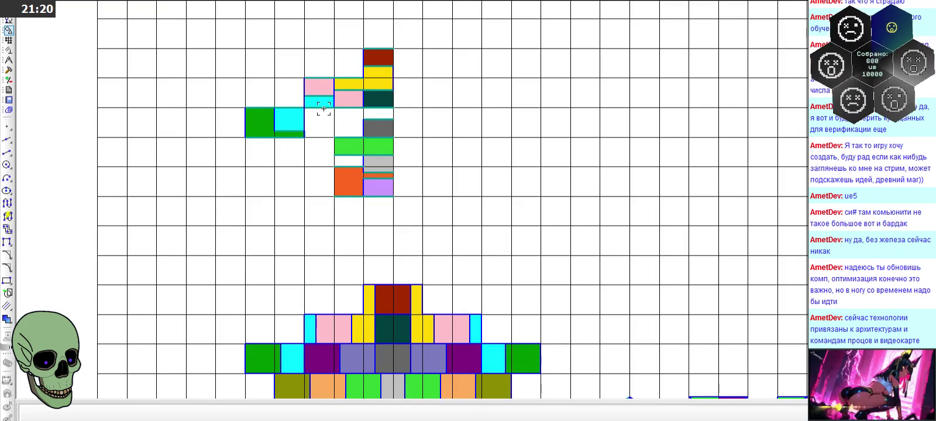
{"action": "scroll", "coordinate": [324, 109], "scroll_direction": "down", "scroll_amount": 2}
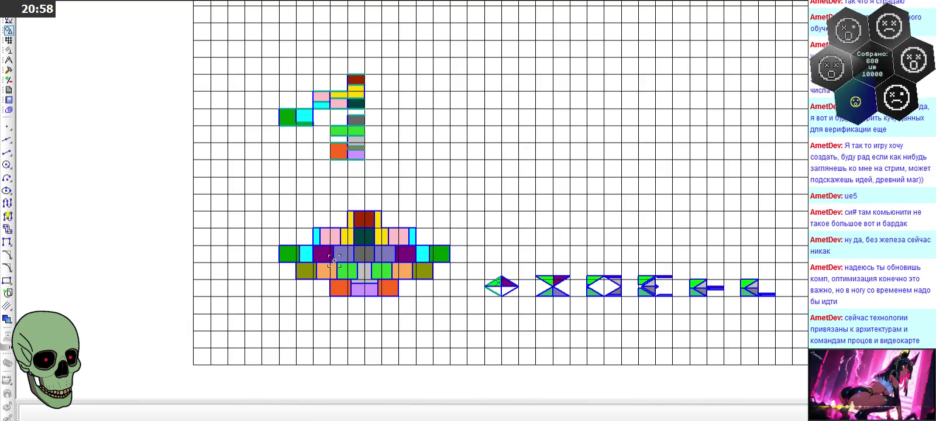
{"action": "scroll", "coordinate": [338, 119], "scroll_direction": "up", "scroll_amount": 2}
{"action": "scroll", "coordinate": [338, 119], "scroll_direction": "up", "scroll_amount": 1}
{"action": "scroll", "coordinate": [338, 119], "scroll_direction": "down", "scroll_amount": 2}
{"action": "scroll", "coordinate": [338, 120], "scroll_direction": "down", "scroll_amount": 1}
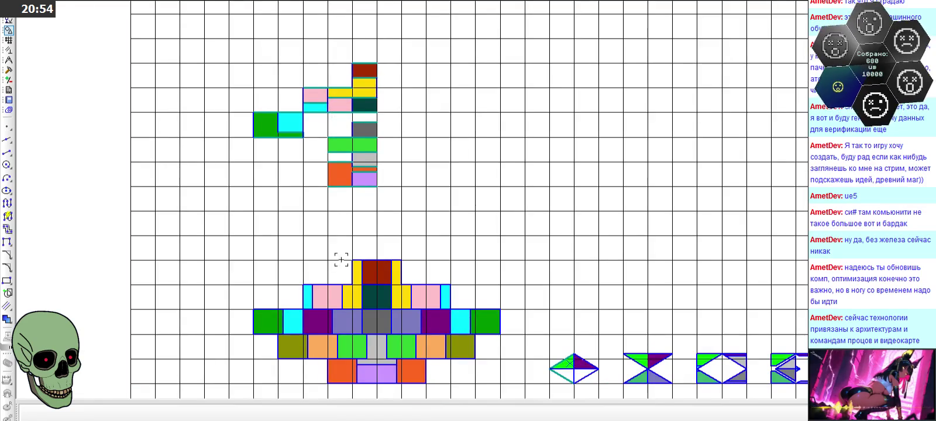
{"action": "scroll", "coordinate": [341, 316], "scroll_direction": "up", "scroll_amount": 2}
{"action": "scroll", "coordinate": [343, 338], "scroll_direction": "down", "scroll_amount": 1}
{"action": "scroll", "coordinate": [334, 59], "scroll_direction": "up", "scroll_amount": 1}
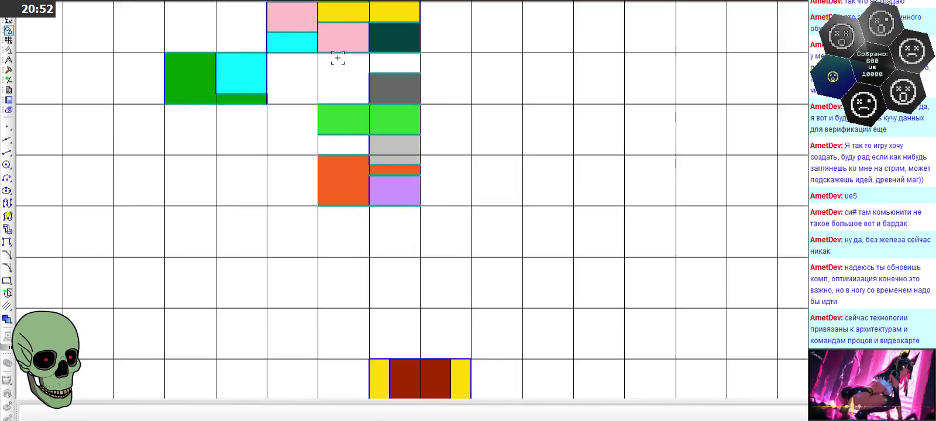
{"action": "scroll", "coordinate": [255, 134], "scroll_direction": "up", "scroll_amount": 1}
{"action": "left_click", "coordinate": [7, 152]}
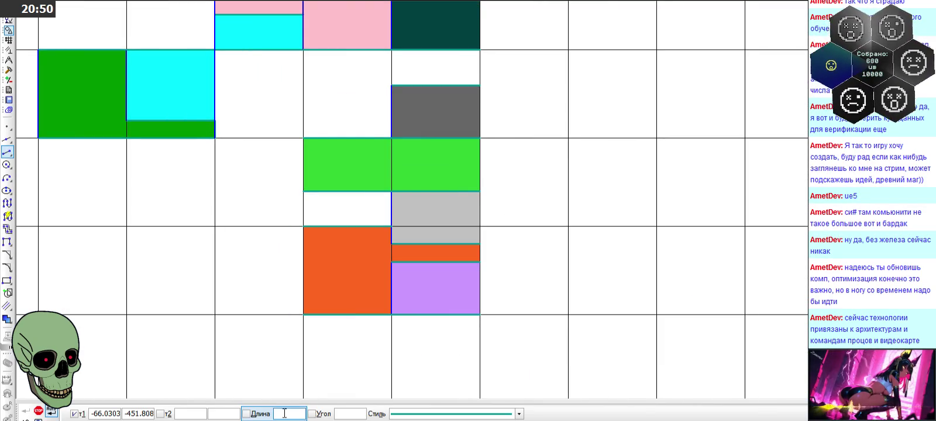
{"action": "type", "text": "4/5"}
Step: Draw a 0.80 left edge and 1.0 bottom edge closing the cell left of the grey block
{"action": "key", "text": "Return"}
{"action": "left_click", "coordinate": [303, 50]}
{"action": "left_click", "coordinate": [303, 120]}
{"action": "type", "text": "1.0"}
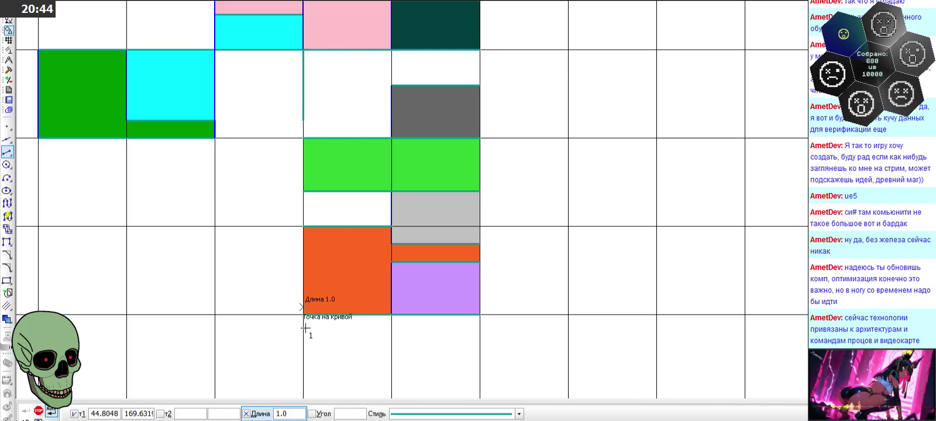
{"action": "left_click", "coordinate": [313, 124]}
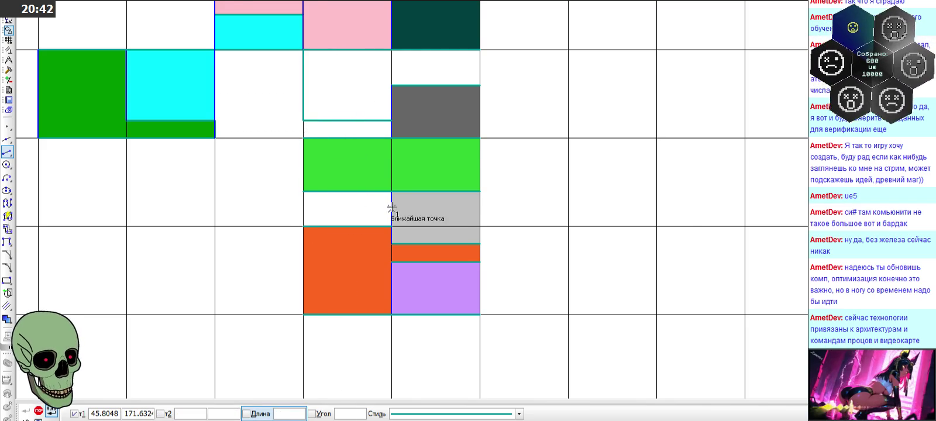
{"action": "scroll", "coordinate": [391, 209], "scroll_direction": "down", "scroll_amount": 1}
{"action": "scroll", "coordinate": [341, 88], "scroll_direction": "down", "scroll_amount": 2}
{"action": "scroll", "coordinate": [337, 76], "scroll_direction": "down", "scroll_amount": 3}
{"action": "scroll", "coordinate": [337, 77], "scroll_direction": "down", "scroll_amount": 1}
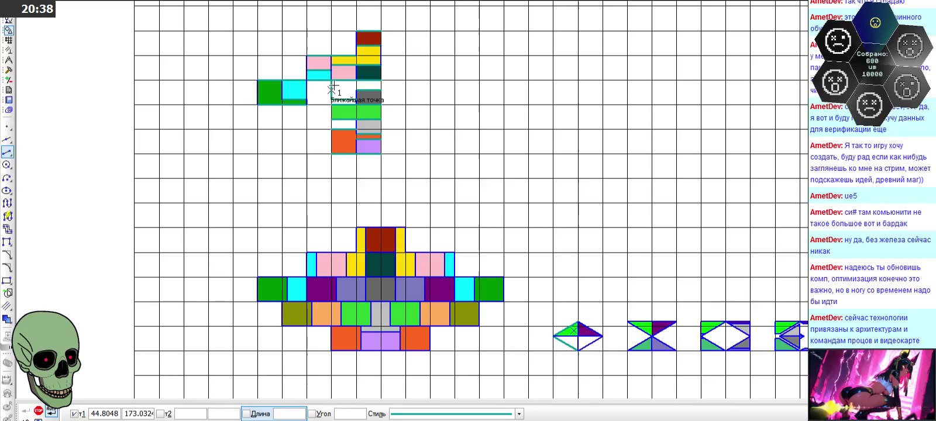
{"action": "scroll", "coordinate": [333, 76], "scroll_direction": "up", "scroll_amount": 3}
{"action": "scroll", "coordinate": [334, 76], "scroll_direction": "down", "scroll_amount": 2}
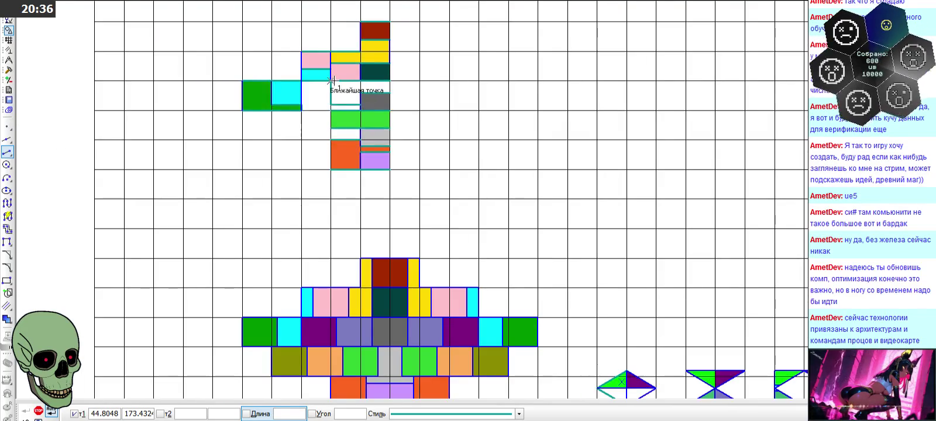
{"action": "left_click", "coordinate": [38, 411]}
Step: Open the lower figure's lavender cell fill for editing
{"action": "scroll", "coordinate": [281, 182], "scroll_direction": "down", "scroll_amount": 1}
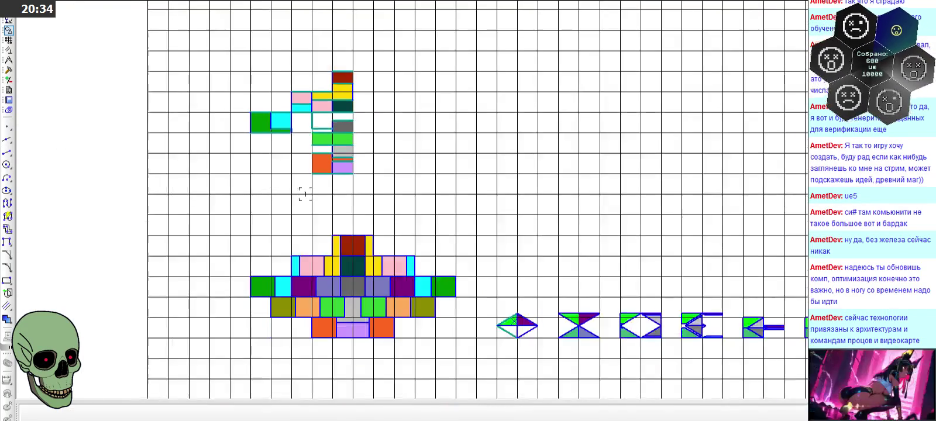
{"action": "scroll", "coordinate": [324, 293], "scroll_direction": "up", "scroll_amount": 2}
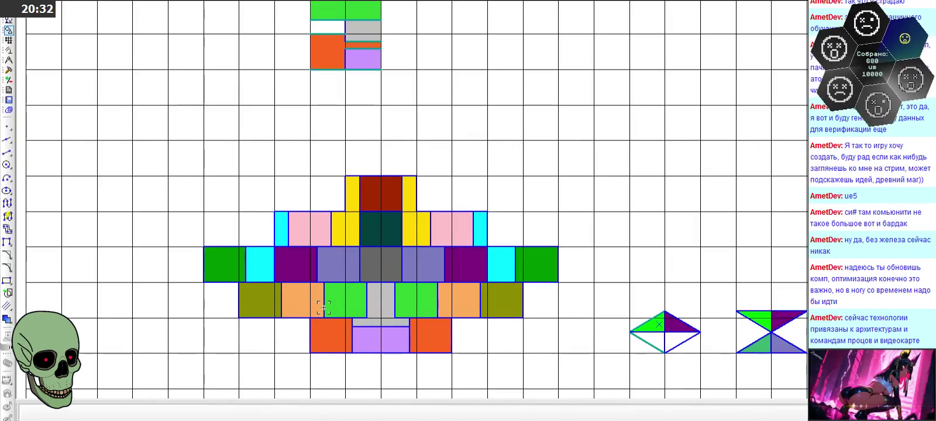
{"action": "left_click", "coordinate": [334, 264]}
{"action": "scroll", "coordinate": [333, 264], "scroll_direction": "down", "scroll_amount": 3}
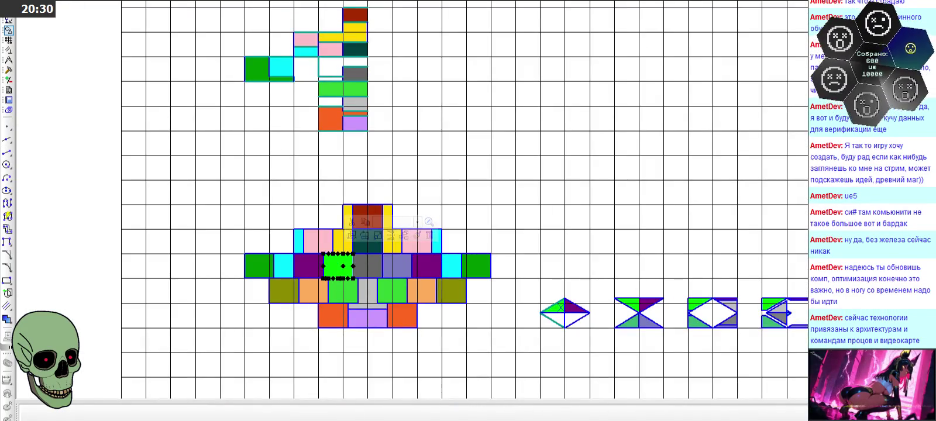
{"action": "scroll", "coordinate": [332, 263], "scroll_direction": "up", "scroll_amount": 4}
{"action": "double_click", "coordinate": [333, 263]}
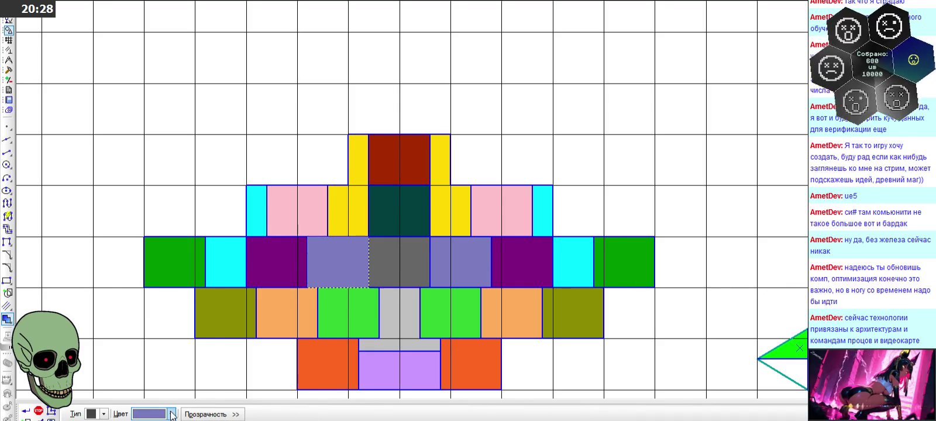
Step: Review the lavender cell's fill colour options, then leave fill editing
{"action": "left_click", "coordinate": [171, 414]}
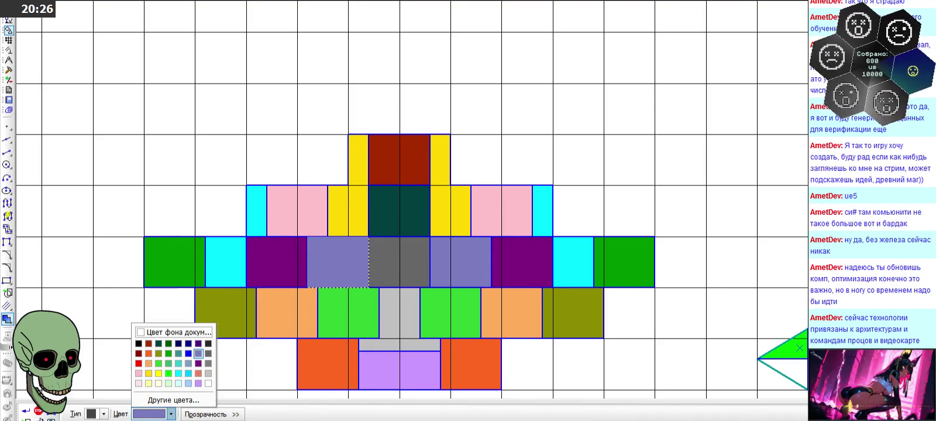
{"action": "left_click", "coordinate": [168, 373]}
{"action": "scroll", "coordinate": [367, 204], "scroll_direction": "down", "scroll_amount": 3}
{"action": "scroll", "coordinate": [363, 57], "scroll_direction": "up", "scroll_amount": 3}
{"action": "scroll", "coordinate": [359, 88], "scroll_direction": "up", "scroll_amount": 2}
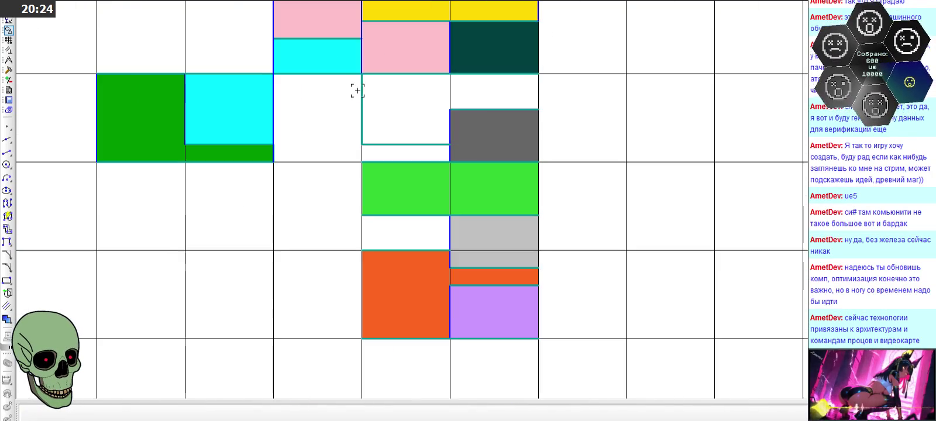
Step: Change the line style of the new cell's left edge
{"action": "double_click", "coordinate": [361, 91]}
{"action": "left_click", "coordinate": [519, 413]}
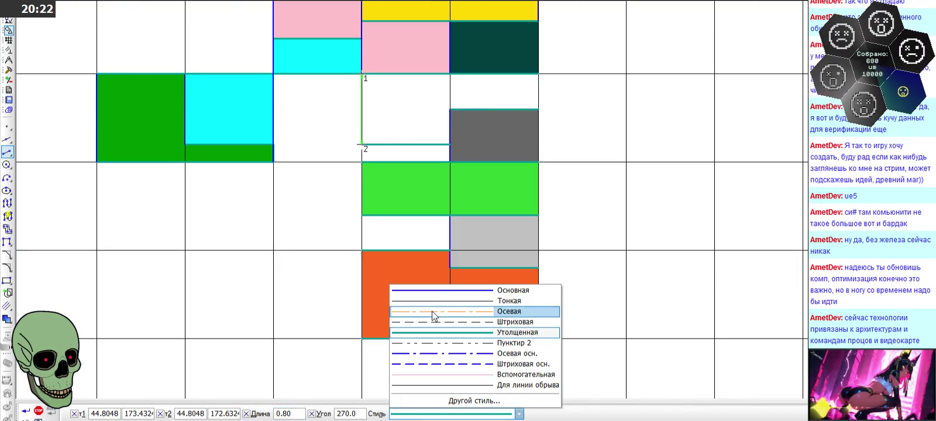
{"action": "left_click", "coordinate": [433, 297]}
{"action": "left_click", "coordinate": [26, 411]}
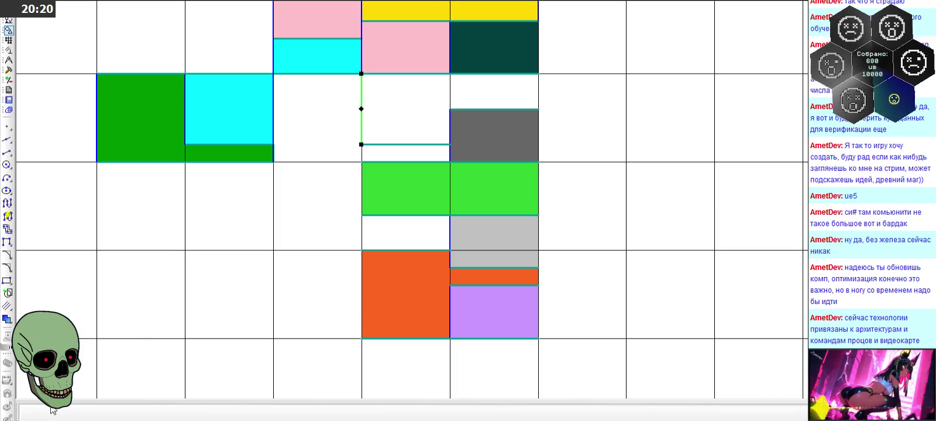
{"action": "left_click", "coordinate": [335, 227]}
{"action": "scroll", "coordinate": [334, 227], "scroll_direction": "down", "scroll_amount": 1}
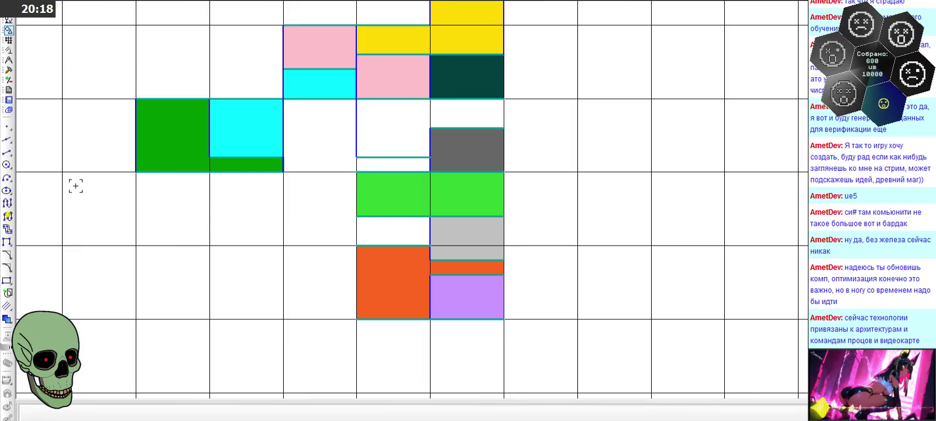
Step: Fill the new cell and the white strip above the grey block with lavender-blue
{"action": "left_click", "coordinate": [7, 319]}
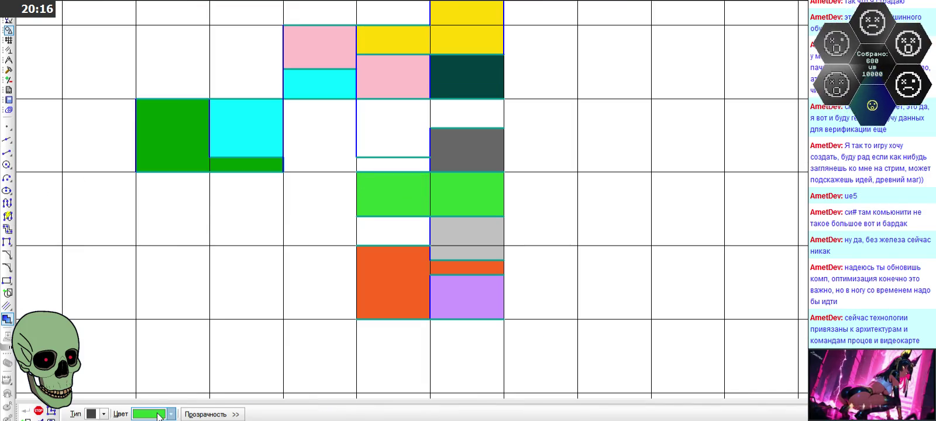
{"action": "left_click", "coordinate": [171, 415]}
{"action": "left_click", "coordinate": [197, 353]}
{"action": "left_click", "coordinate": [423, 122]}
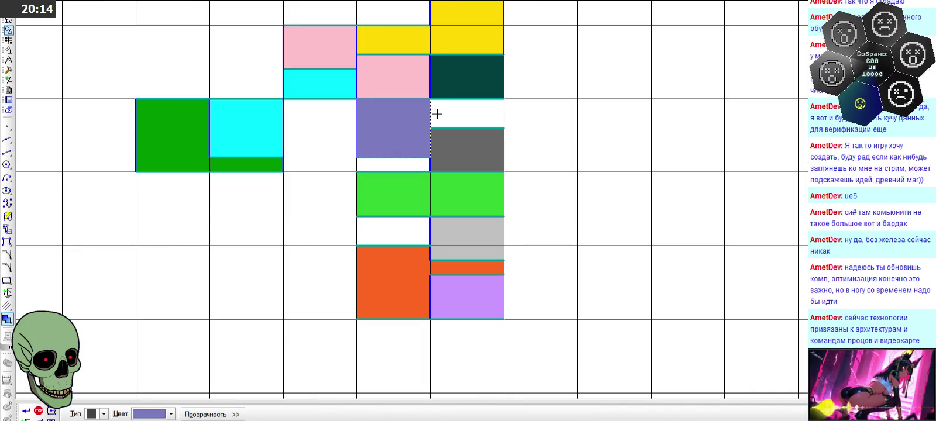
{"action": "left_click", "coordinate": [445, 110]}
{"action": "left_click", "coordinate": [39, 410]}
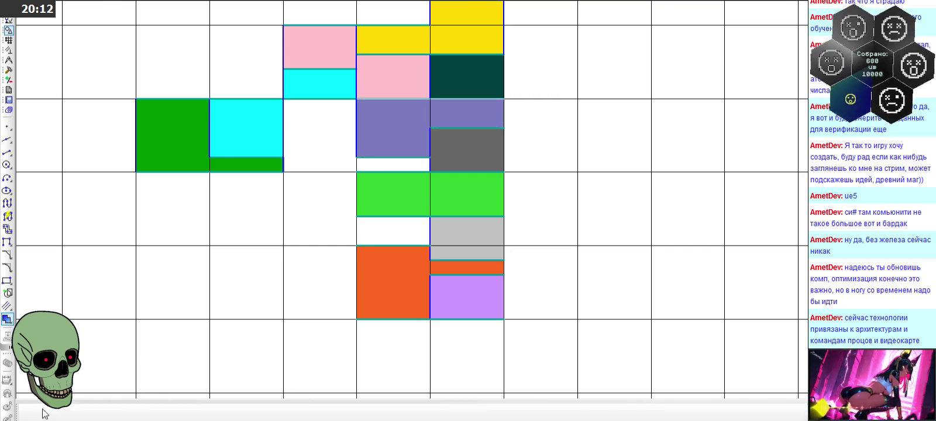
{"action": "scroll", "coordinate": [351, 207], "scroll_direction": "down", "scroll_amount": 1}
{"action": "left_click", "coordinate": [7, 152]}
Step: Switch to the main line style and draw a short vertical segment on a cell edge
{"action": "left_click", "coordinate": [453, 414]}
{"action": "left_click", "coordinate": [445, 290]}
{"action": "scroll", "coordinate": [479, 119], "scroll_direction": "up", "scroll_amount": 1}
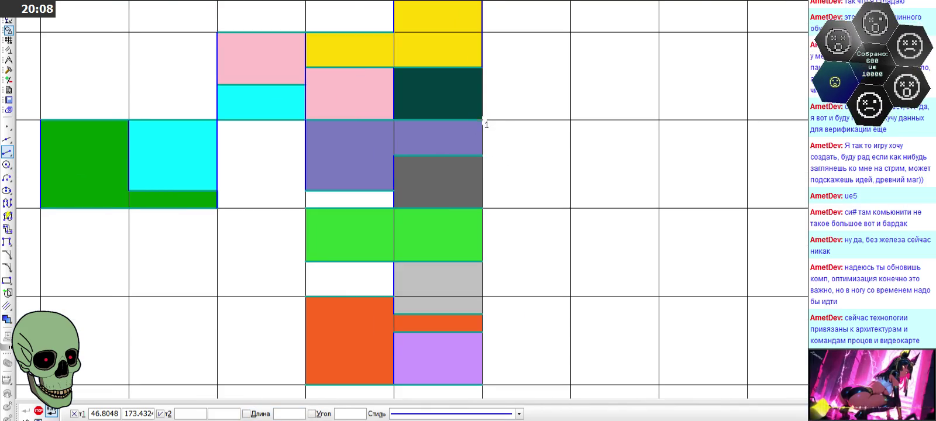
{"action": "left_click", "coordinate": [483, 120]}
{"action": "left_click", "coordinate": [483, 153]}
{"action": "scroll", "coordinate": [463, 140], "scroll_direction": "down", "scroll_amount": 1}
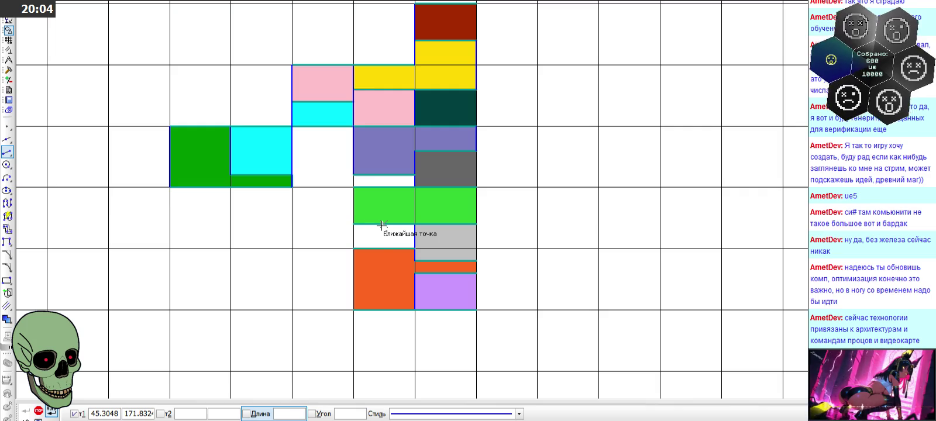
Step: Draw vertical edges at the grey block's corner and along the orange block's side
{"action": "left_click", "coordinate": [476, 187]}
{"action": "left_click", "coordinate": [477, 223]}
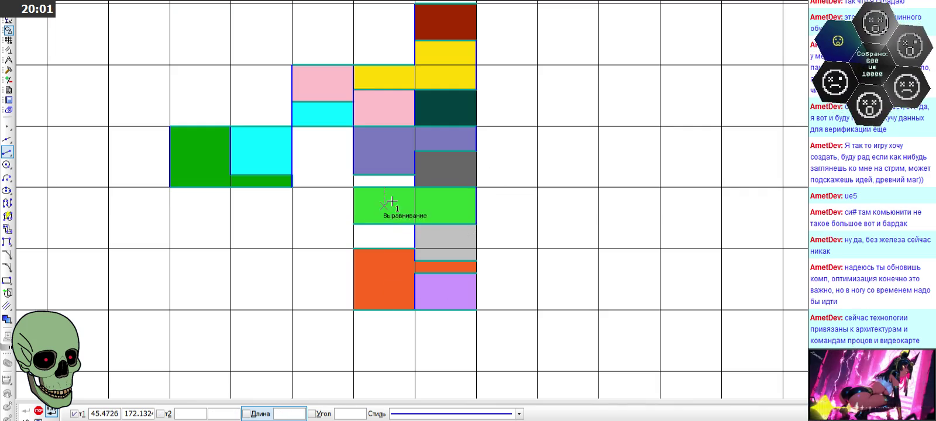
{"action": "left_click", "coordinate": [353, 187]}
{"action": "scroll", "coordinate": [353, 224], "scroll_direction": "up", "scroll_amount": 2}
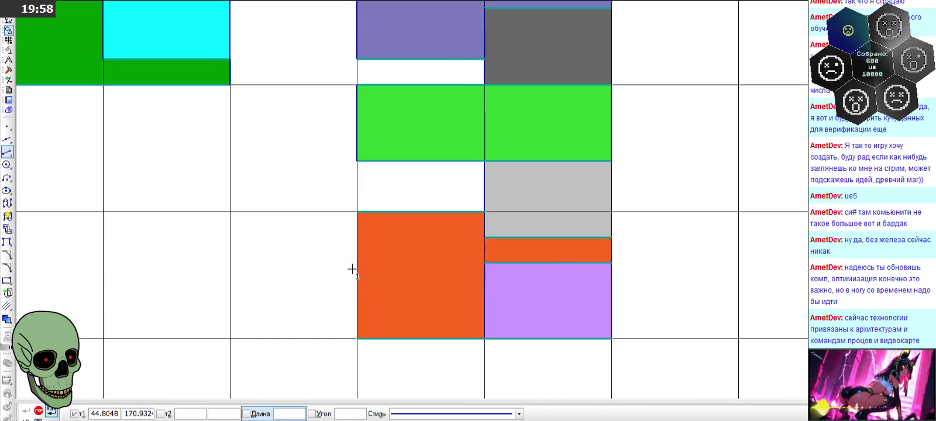
{"action": "left_click", "coordinate": [357, 338]}
{"action": "left_click", "coordinate": [612, 238]}
{"action": "left_click", "coordinate": [612, 263]}
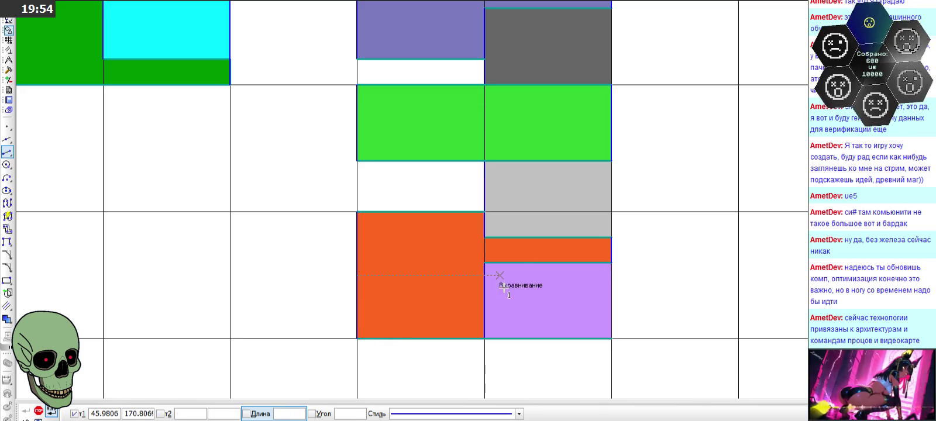
{"action": "scroll", "coordinate": [586, 242], "scroll_direction": "down", "scroll_amount": 1}
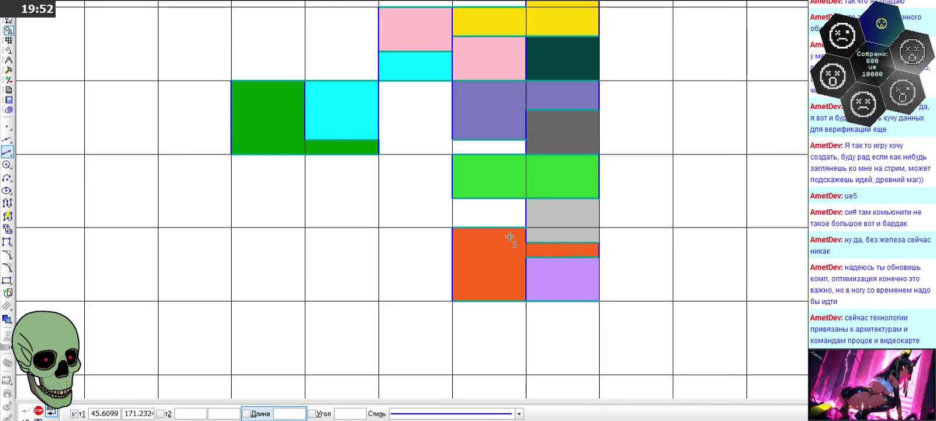
{"action": "scroll", "coordinate": [573, 255], "scroll_direction": "down", "scroll_amount": 1}
{"action": "scroll", "coordinate": [549, 96], "scroll_direction": "up", "scroll_amount": 1}
{"action": "scroll", "coordinate": [559, 78], "scroll_direction": "down", "scroll_amount": 1}
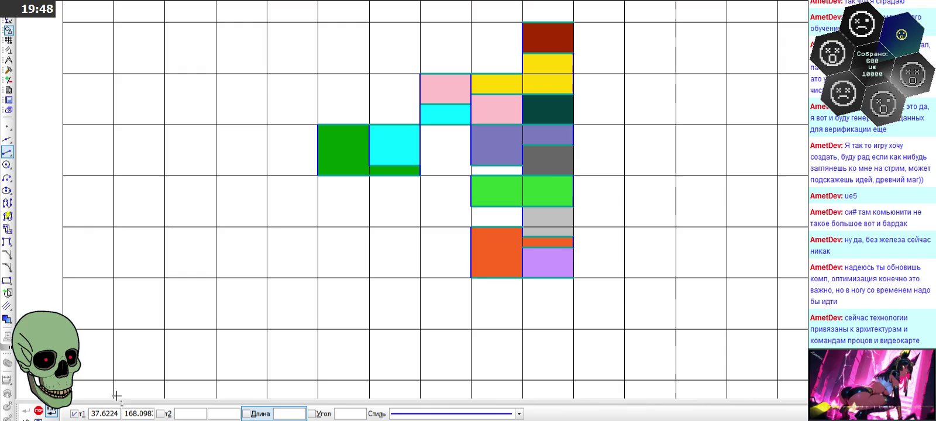
{"action": "left_click", "coordinate": [38, 410]}
Step: Draw a thick Утолщенная segment along the cell border
{"action": "left_click", "coordinate": [7, 152]}
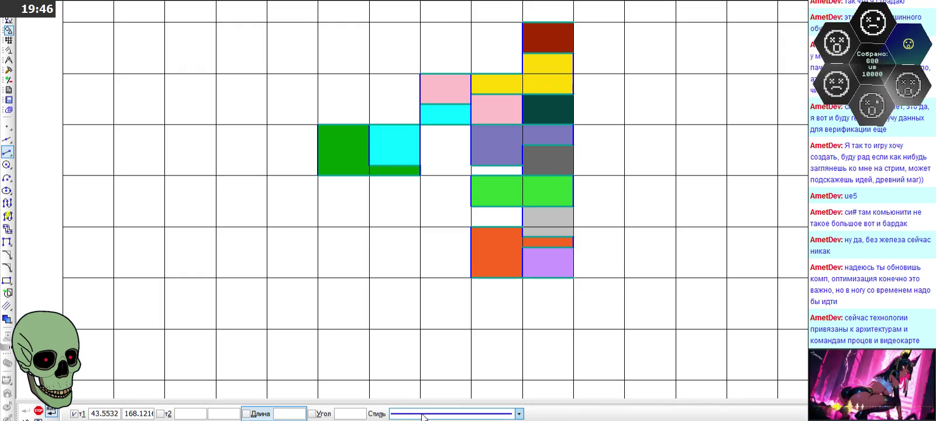
{"action": "left_click", "coordinate": [518, 414]}
{"action": "left_click", "coordinate": [479, 332]}
{"action": "scroll", "coordinate": [444, 198], "scroll_direction": "up", "scroll_amount": 3}
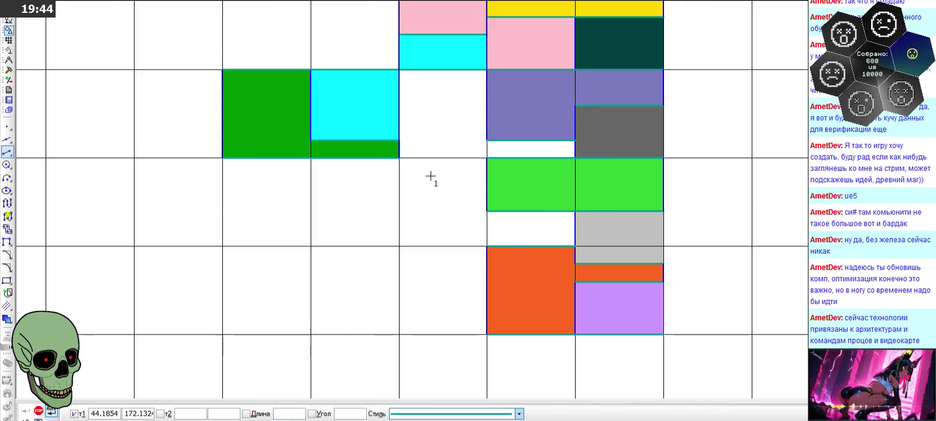
{"action": "left_click", "coordinate": [400, 158]}
{"action": "left_click", "coordinate": [487, 158]}
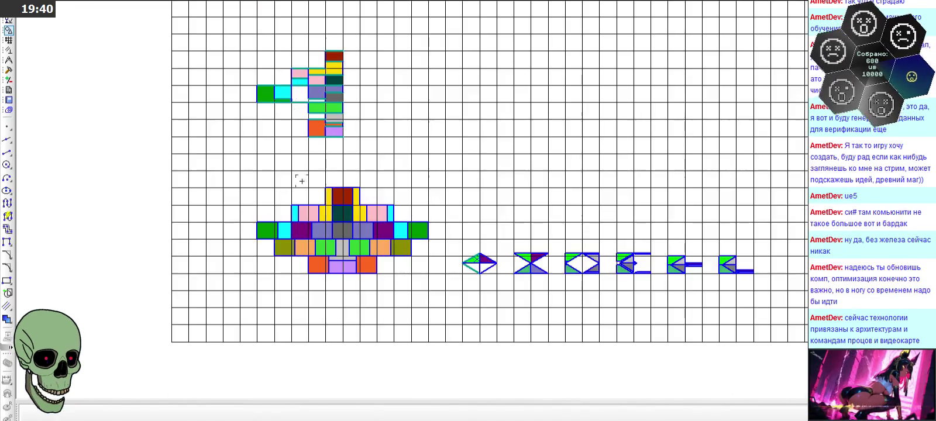
Step: Zoom out and back in on the upper figure around the cyan cell
{"action": "scroll", "coordinate": [364, 233], "scroll_direction": "down", "scroll_amount": 3}
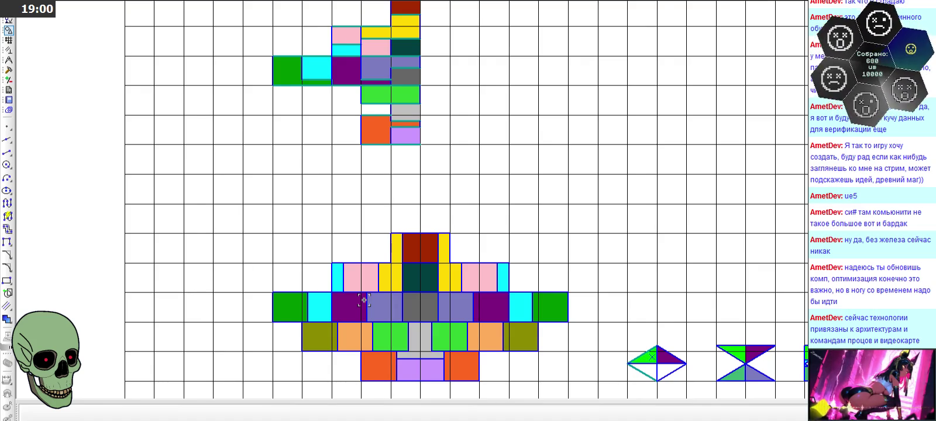
{"action": "scroll", "coordinate": [375, 41], "scroll_direction": "up", "scroll_amount": 2}
{"action": "scroll", "coordinate": [375, 40], "scroll_direction": "up", "scroll_amount": 1}
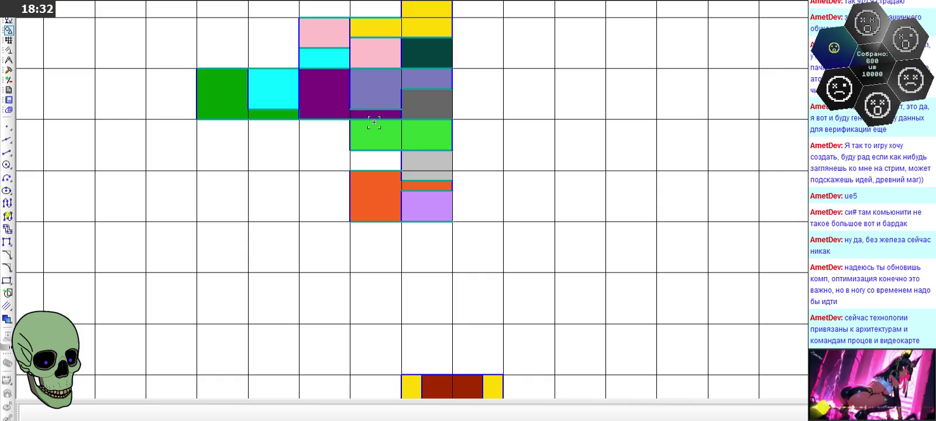
{"action": "scroll", "coordinate": [374, 122], "scroll_direction": "down", "scroll_amount": 4}
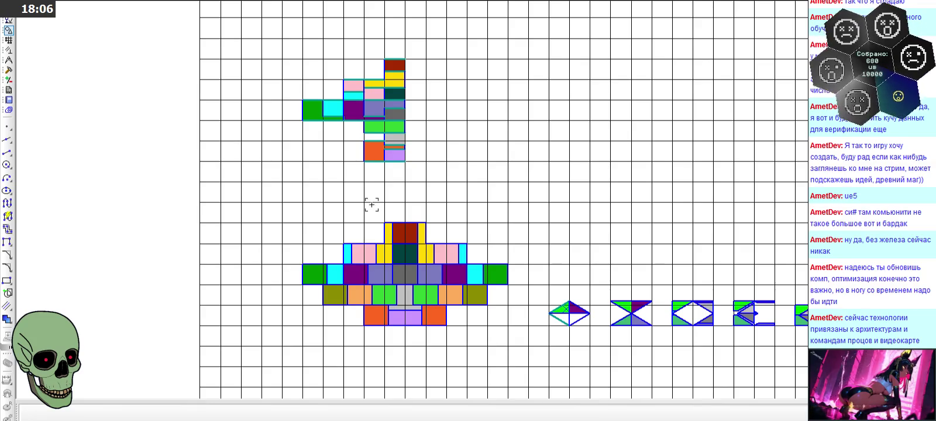
{"action": "scroll", "coordinate": [330, 161], "scroll_direction": "up", "scroll_amount": 3}
{"action": "scroll", "coordinate": [327, 127], "scroll_direction": "up", "scroll_amount": 2}
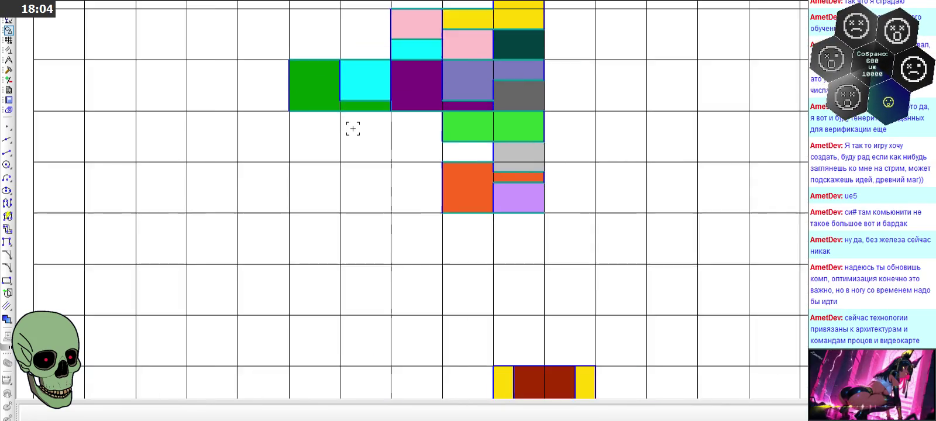
Step: Paste a copy of the upper green block below the cyan cell and colour it olive
{"action": "scroll", "coordinate": [351, 130], "scroll_direction": "up", "scroll_amount": 2}
{"action": "left_click", "coordinate": [313, 90]}
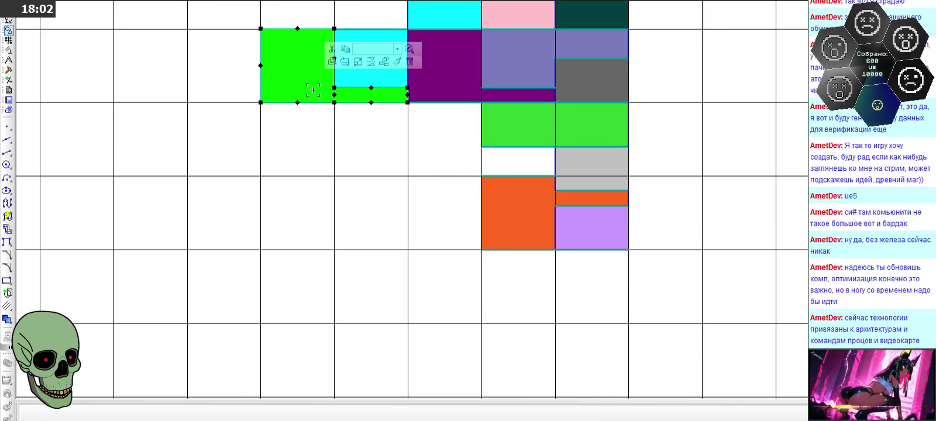
{"action": "key", "text": "Escape"}
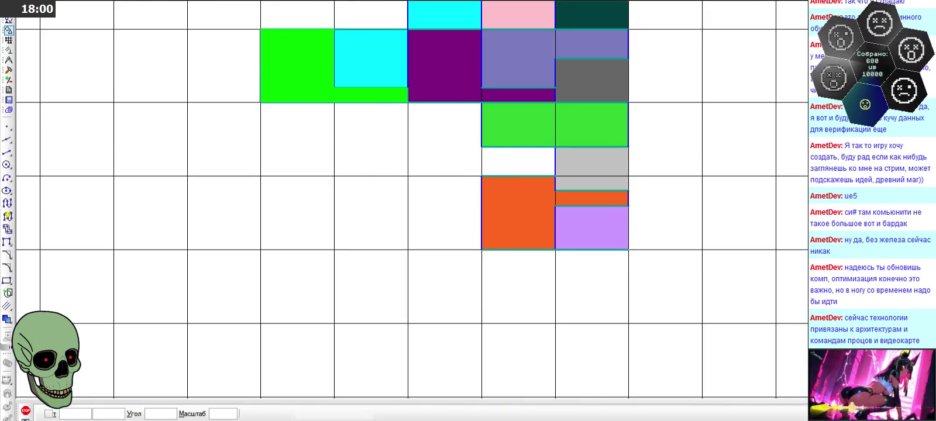
{"action": "key", "text": "ctrl+v"}
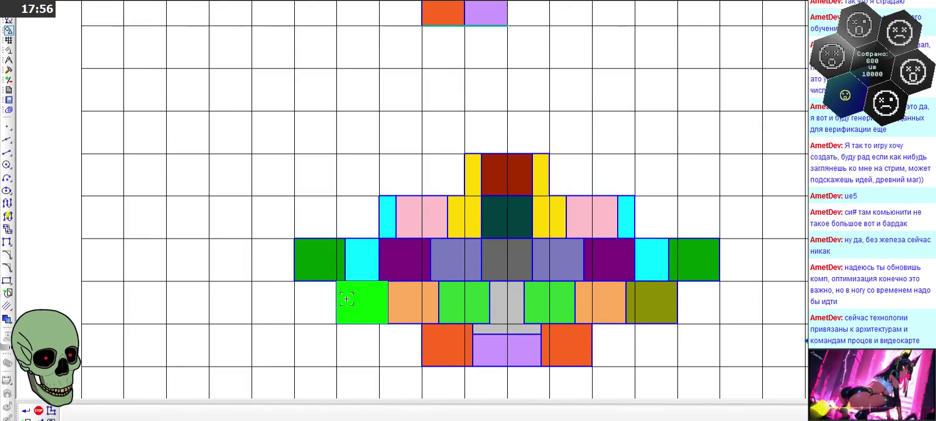
{"action": "left_click", "coordinate": [346, 299]}
{"action": "left_click", "coordinate": [170, 414]}
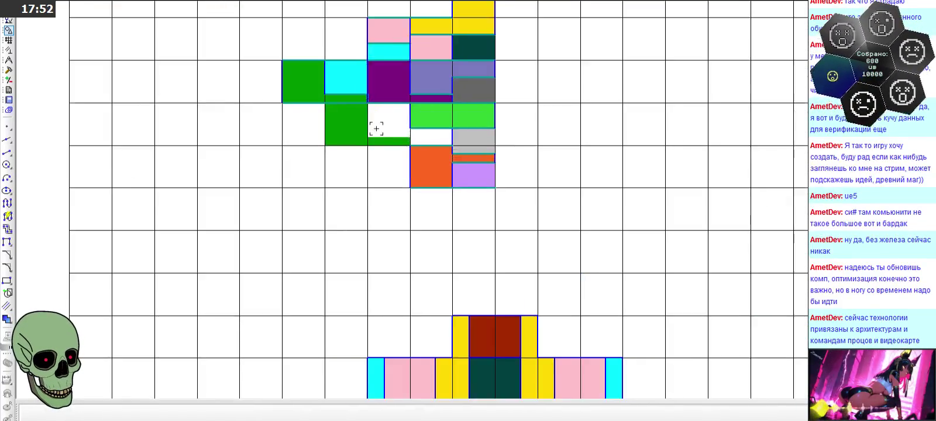
{"action": "left_click", "coordinate": [170, 413]}
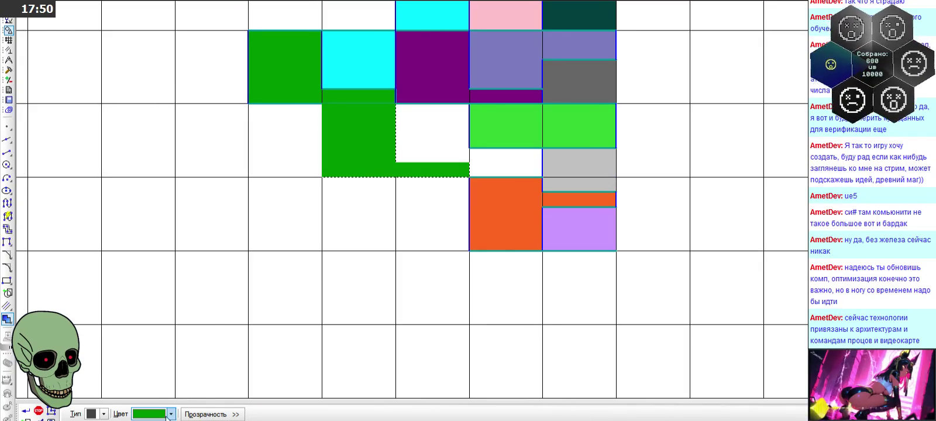
{"action": "left_click", "coordinate": [158, 352]}
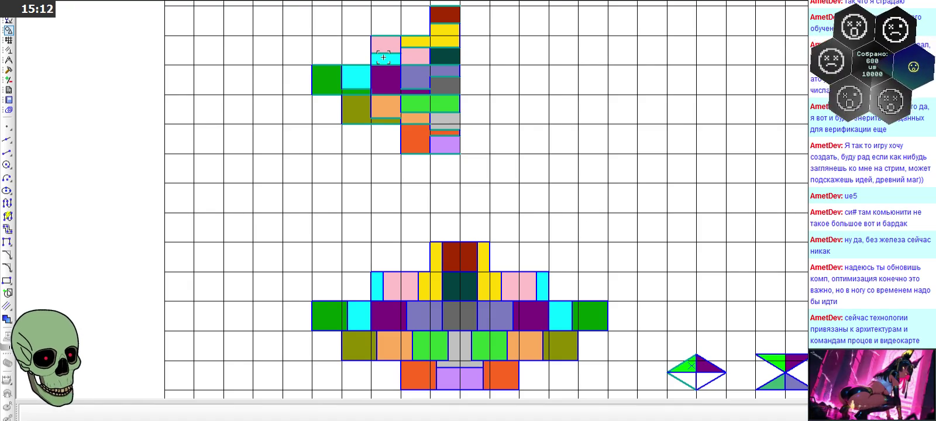
Step: Zoom out to view the completed upper half-figure
{"action": "scroll", "coordinate": [505, 104], "scroll_direction": "down", "scroll_amount": 1}
{"action": "scroll", "coordinate": [518, 202], "scroll_direction": "down", "scroll_amount": 1}
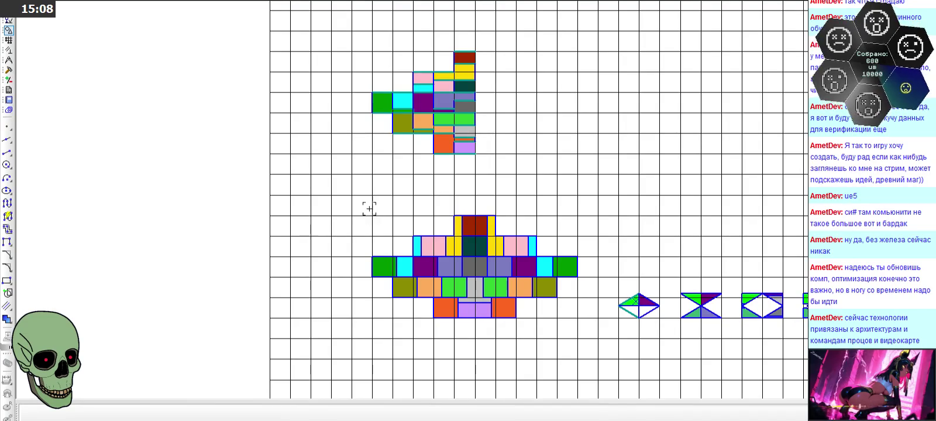
Step: Box-select the upper half-figure and mirror it about a vertical axis at its right edge
{"action": "left_click_drag", "start_coordinate": [361, 206], "coordinate": [586, 333]}
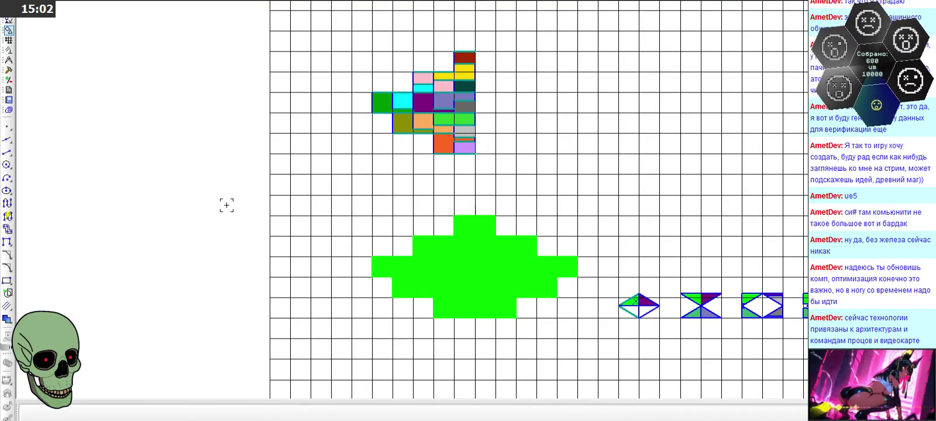
{"action": "scroll", "coordinate": [224, 205], "scroll_direction": "down", "scroll_amount": 1}
{"action": "scroll", "coordinate": [221, 195], "scroll_direction": "up", "scroll_amount": 2}
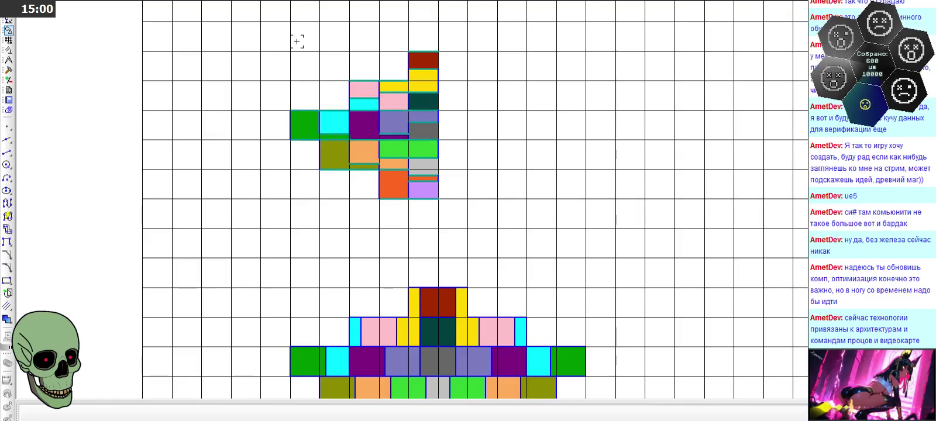
{"action": "left_click_drag", "start_coordinate": [278, 34], "coordinate": [453, 240]}
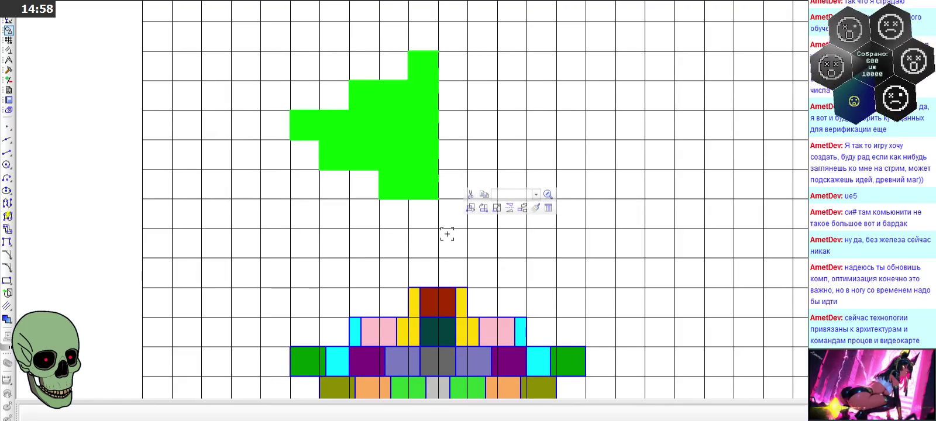
{"action": "left_click", "coordinate": [510, 207]}
{"action": "left_click", "coordinate": [439, 51]}
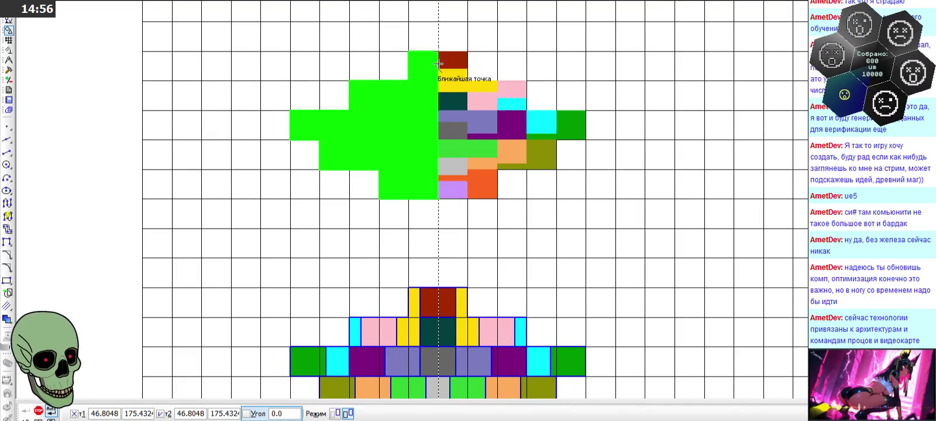
{"action": "left_click", "coordinate": [439, 70]}
{"action": "left_click", "coordinate": [281, 376]}
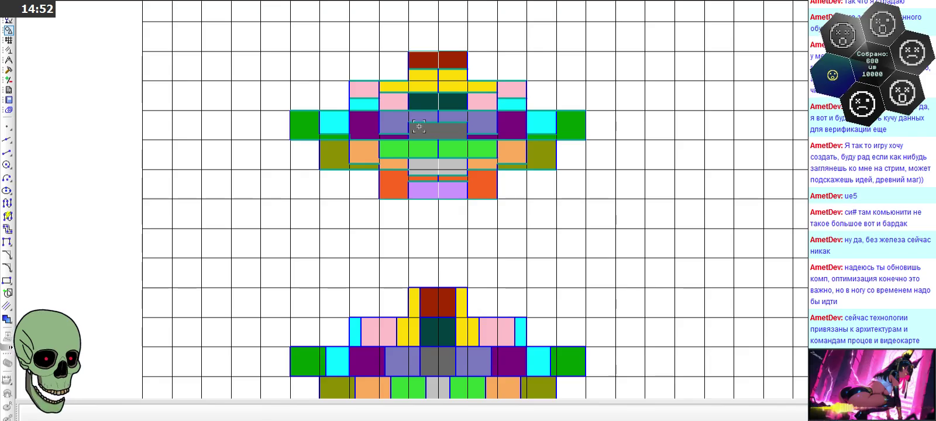
{"action": "scroll", "coordinate": [439, 128], "scroll_direction": "down", "scroll_amount": 1}
{"action": "scroll", "coordinate": [439, 128], "scroll_direction": "down", "scroll_amount": 1}
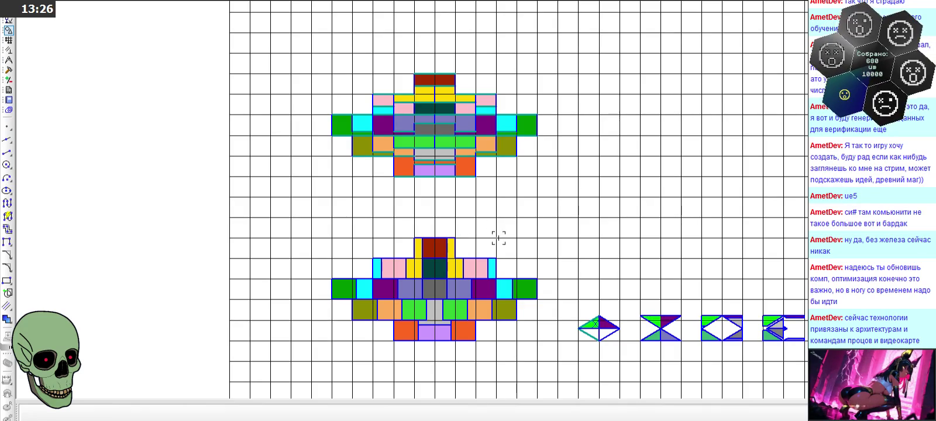
{"action": "scroll", "coordinate": [397, 91], "scroll_direction": "up", "scroll_amount": 3}
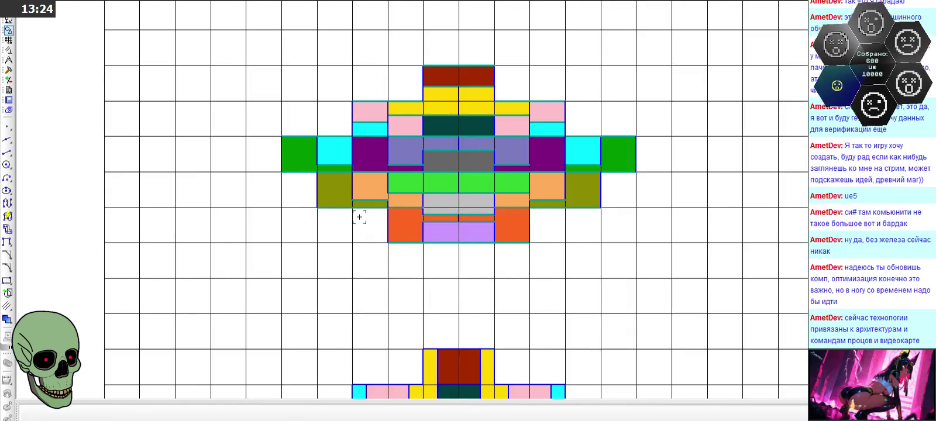
{"action": "scroll", "coordinate": [359, 214], "scroll_direction": "down", "scroll_amount": 1}
{"action": "scroll", "coordinate": [528, 164], "scroll_direction": "up", "scroll_amount": 1}
{"action": "scroll", "coordinate": [534, 111], "scroll_direction": "up", "scroll_amount": 1}
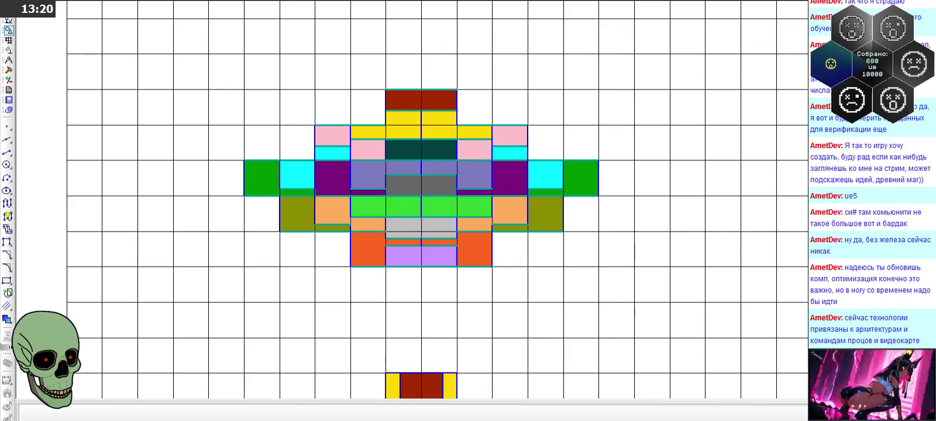
{"action": "key", "text": "alt+Tab"}
Step: Paste the captured KOMPAS screenshot into Paint and place it near the canvas centre
{"action": "scroll", "coordinate": [357, 267], "scroll_direction": "down", "scroll_amount": 2, "text": "ctrl"}
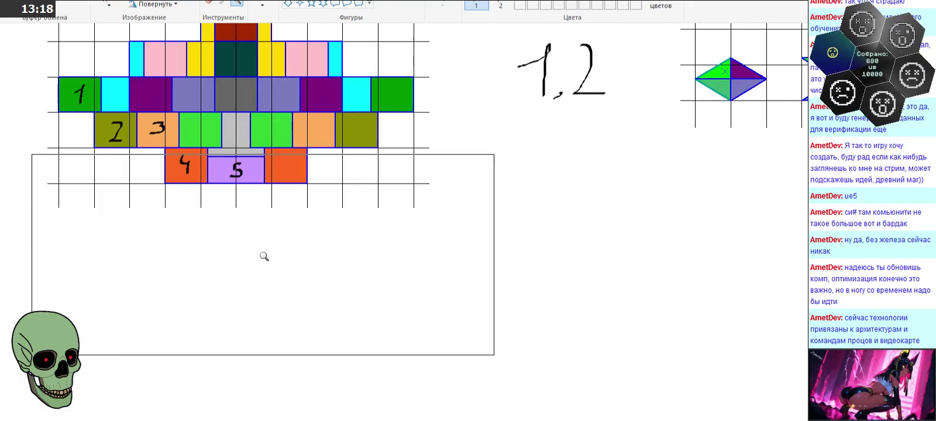
{"action": "scroll", "coordinate": [264, 255], "scroll_direction": "down", "scroll_amount": 1, "text": "ctrl"}
{"action": "scroll", "coordinate": [252, 200], "scroll_direction": "up", "scroll_amount": 3}
{"action": "key", "text": "ctrl+v"}
{"action": "mouse_move", "coordinate": [137, 95]}
{"action": "left_mouse_down"}
{"action": "mouse_move", "coordinate": [349, 307]}
{"action": "mouse_move", "coordinate": [407, 259]}
{"action": "left_mouse_up"}
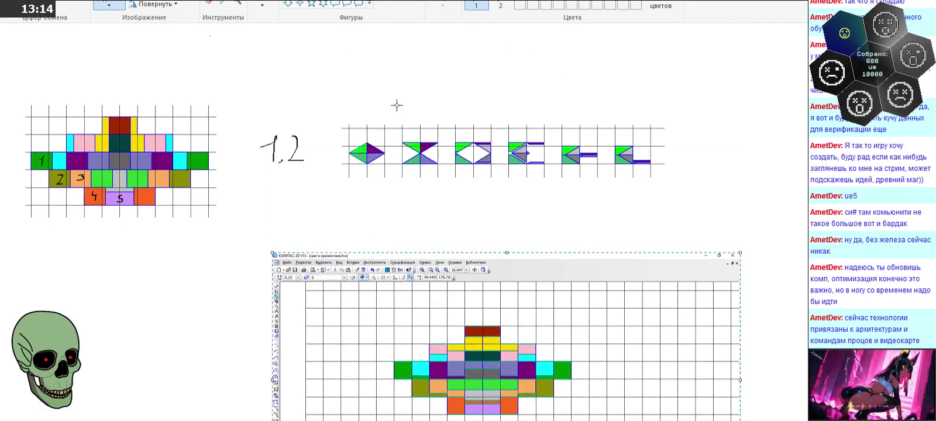
{"action": "scroll", "coordinate": [393, 102], "scroll_direction": "down", "scroll_amount": 2}
{"action": "left_click_drag", "start_coordinate": [425, 287], "coordinate": [427, 304]}
{"action": "left_click", "coordinate": [177, 127]}
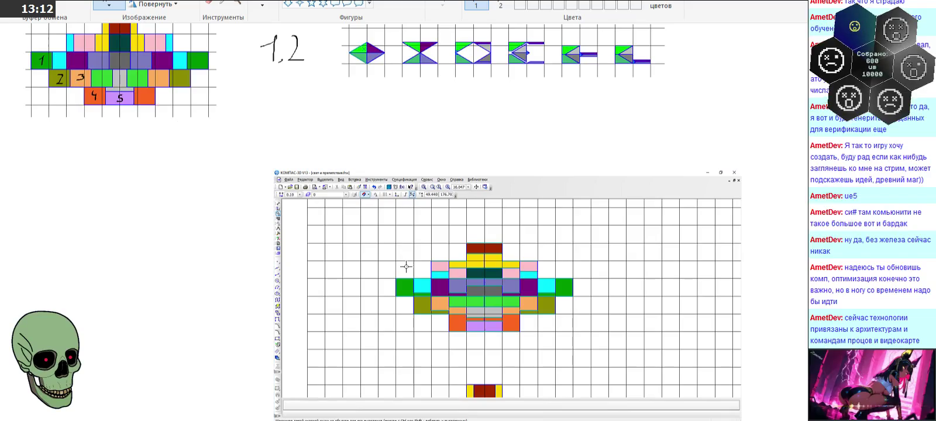
Step: Cut the coloured figure out of the screenshot, move it lower-left, and delete the leftover screenshot
{"action": "left_click_drag", "start_coordinate": [385, 228], "coordinate": [585, 351]}
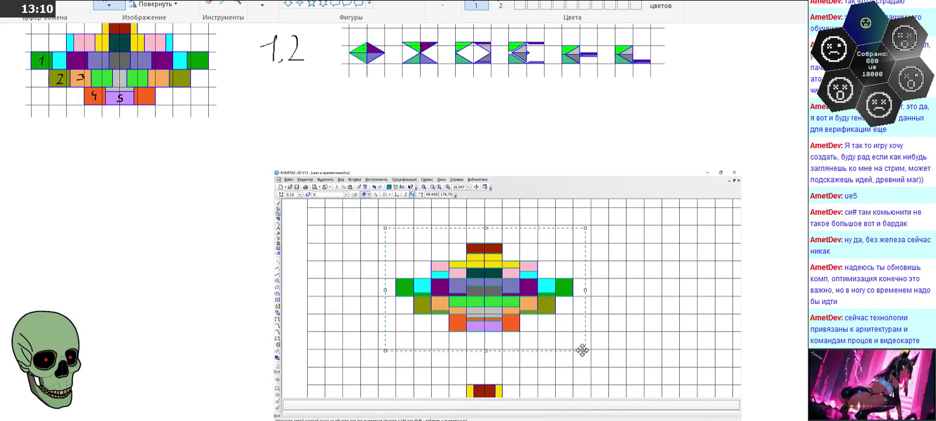
{"action": "key", "text": "ctrl+x"}
{"action": "key", "text": "ctrl+v"}
{"action": "left_click_drag", "start_coordinate": [102, 88], "coordinate": [120, 275]}
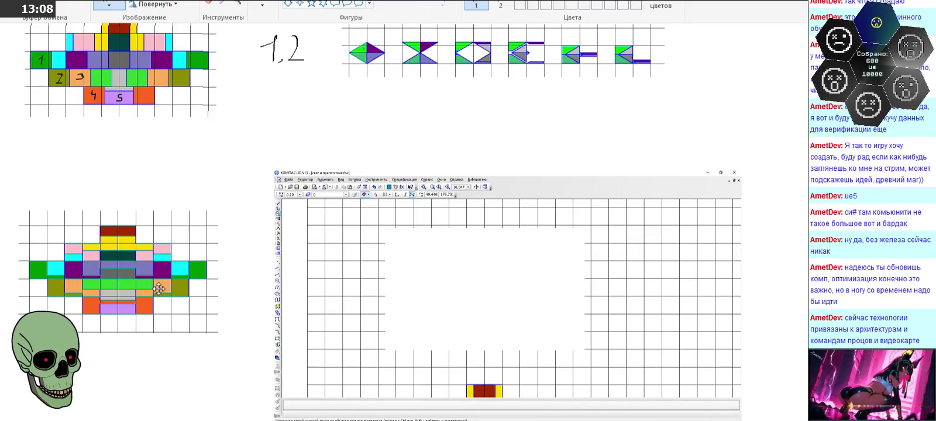
{"action": "scroll", "coordinate": [285, 152], "scroll_direction": "down", "scroll_amount": 3}
{"action": "left_click_drag", "start_coordinate": [258, 42], "coordinate": [796, 315]}
{"action": "key", "text": "Delete"}
{"action": "scroll", "coordinate": [445, 338], "scroll_direction": "up", "scroll_amount": 3}
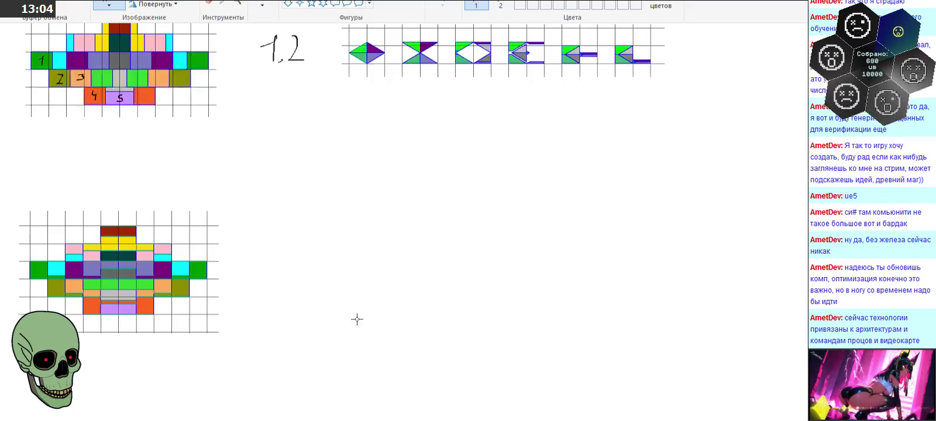
Step: Erase the stray grid-tick row and move the lower figure up toward the top drawings
{"action": "mouse_move", "coordinate": [7, 197]}
{"action": "left_mouse_down"}
{"action": "mouse_move", "coordinate": [249, 324]}
{"action": "mouse_move", "coordinate": [249, 296]}
{"action": "left_mouse_up"}
{"action": "left_click", "coordinate": [240, 348]}
{"action": "left_click_drag", "start_coordinate": [4, 312], "coordinate": [251, 361]}
{"action": "key", "text": "Delete"}
{"action": "left_click_drag", "start_coordinate": [29, 177], "coordinate": [287, 305]}
{"action": "left_click_drag", "start_coordinate": [223, 257], "coordinate": [228, 218]}
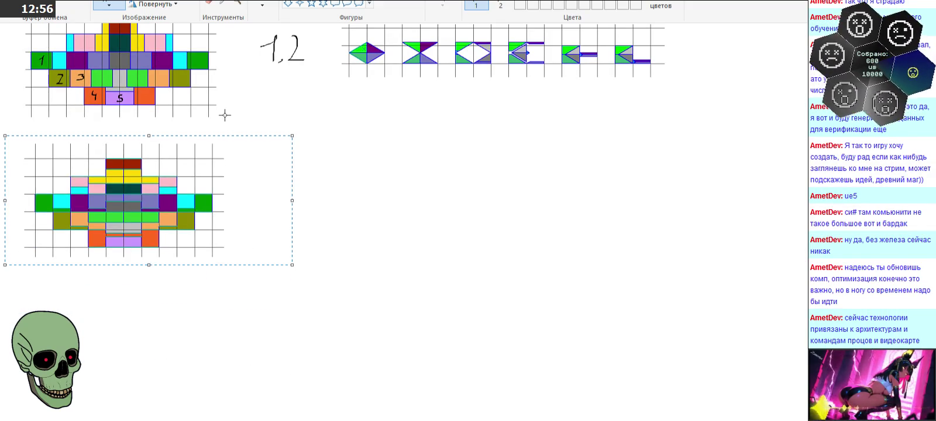
{"action": "scroll", "coordinate": [259, 267], "scroll_direction": "up", "scroll_amount": 1, "text": "ctrl"}
{"action": "scroll", "coordinate": [259, 267], "scroll_direction": "up", "scroll_amount": 1, "text": "ctrl"}
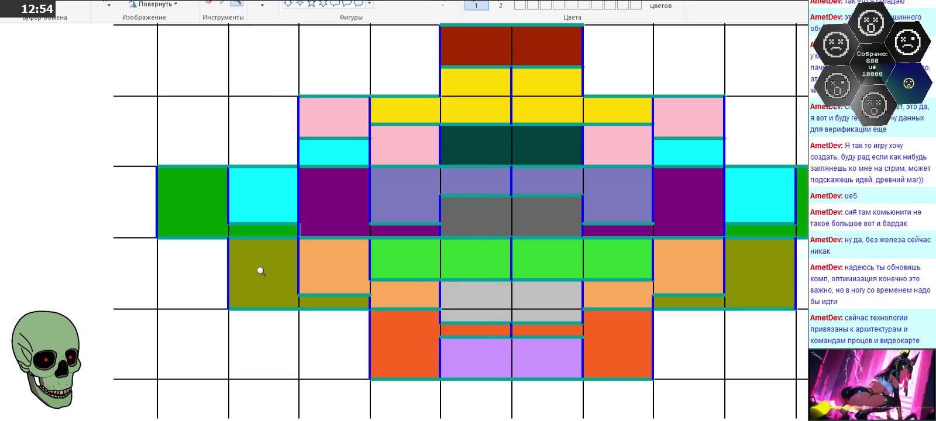
Step: With the brush, hand-write 1 to 5 in the green, olive, orange and purple cells
{"action": "left_click", "coordinate": [262, 4]}
{"action": "left_click_drag", "start_coordinate": [185, 200], "coordinate": [201, 221]}
{"action": "left_click_drag", "start_coordinate": [257, 265], "coordinate": [272, 290]}
{"action": "left_click_drag", "start_coordinate": [319, 258], "coordinate": [317, 281]}
{"action": "mouse_move", "coordinate": [394, 328]}
{"action": "left_mouse_down"}
{"action": "mouse_move", "coordinate": [411, 345]}
{"action": "mouse_move", "coordinate": [405, 362]}
{"action": "left_mouse_up"}
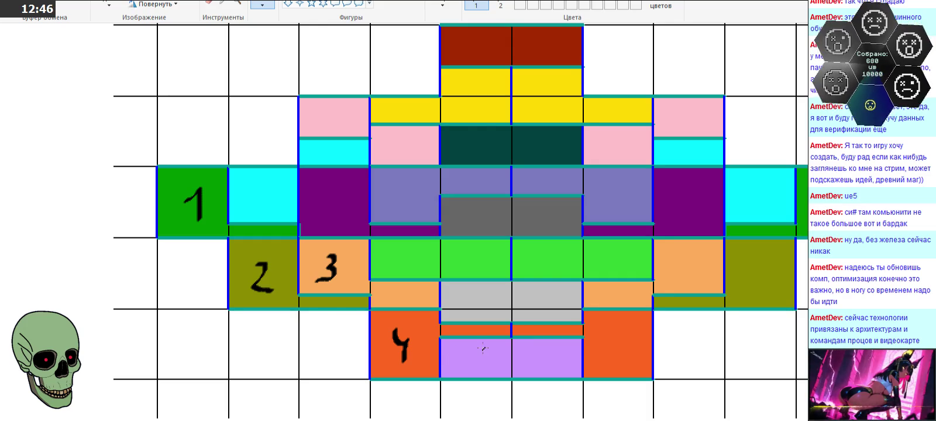
{"action": "left_click_drag", "start_coordinate": [479, 346], "coordinate": [485, 369]}
{"action": "key", "text": "ctrl+z"}
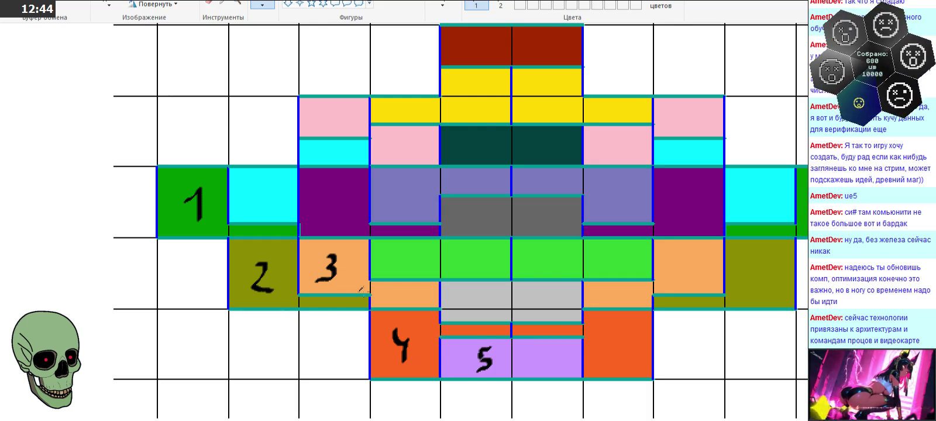
Step: Hand-write 6 to 10 in the cyan, purple, green, grey and right orange cells
{"action": "left_click_drag", "start_coordinate": [271, 176], "coordinate": [259, 196]}
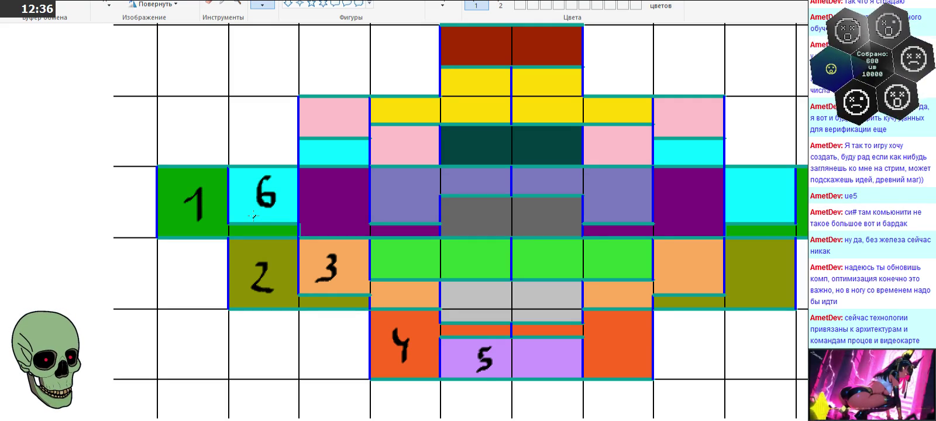
{"action": "mouse_move", "coordinate": [323, 189]}
{"action": "left_mouse_down"}
{"action": "mouse_move", "coordinate": [340, 186]}
{"action": "mouse_move", "coordinate": [332, 218]}
{"action": "mouse_move", "coordinate": [340, 205]}
{"action": "left_mouse_up"}
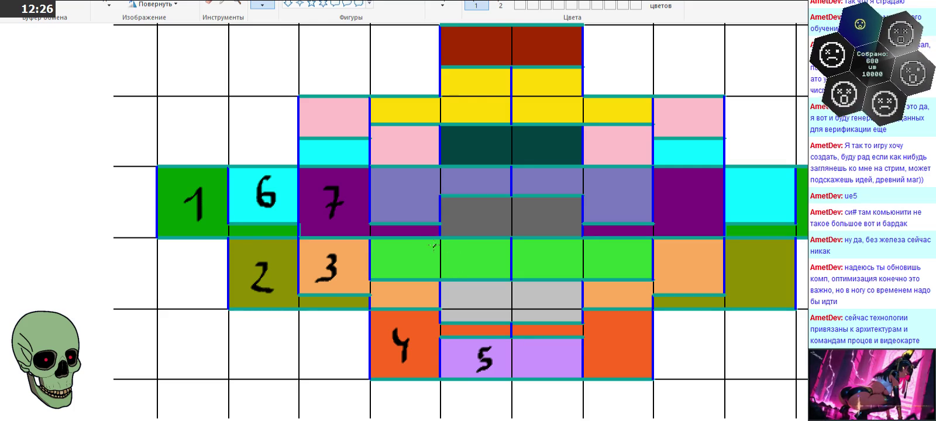
{"action": "mouse_move", "coordinate": [428, 245]}
{"action": "left_mouse_down"}
{"action": "mouse_move", "coordinate": [434, 257]}
{"action": "mouse_move", "coordinate": [430, 249]}
{"action": "left_mouse_up"}
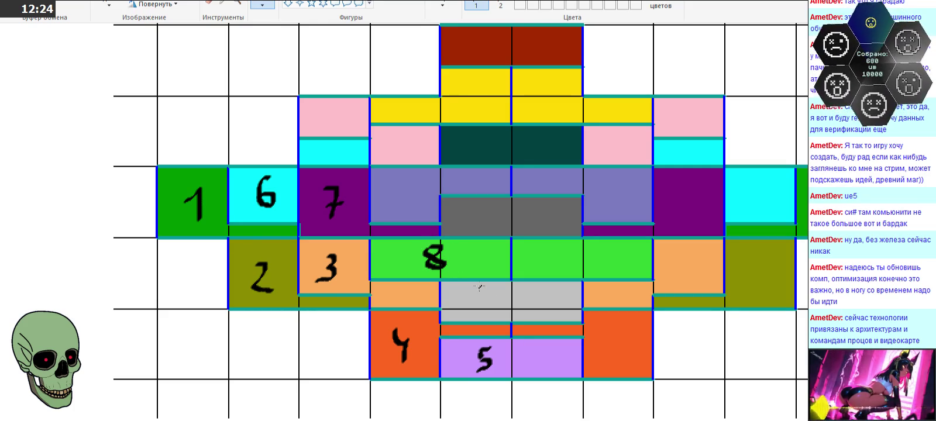
{"action": "left_click_drag", "start_coordinate": [506, 290], "coordinate": [497, 309]}
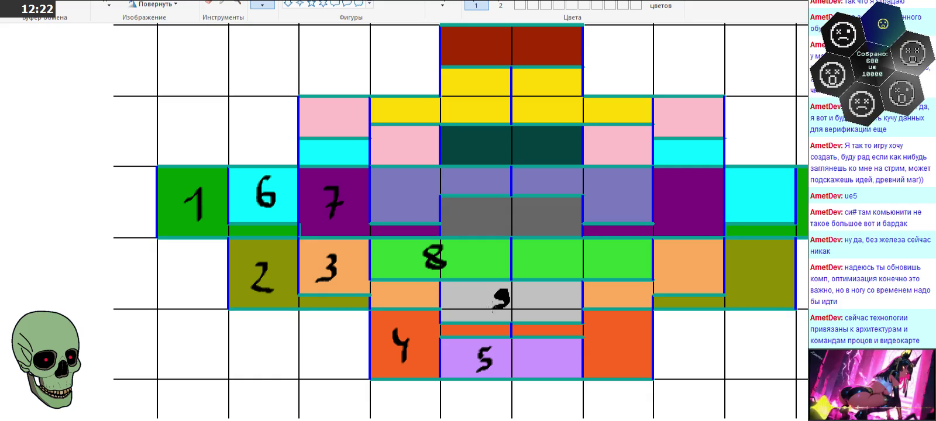
{"action": "key", "text": "ctrl+z"}
{"action": "left_click_drag", "start_coordinate": [501, 287], "coordinate": [497, 309]}
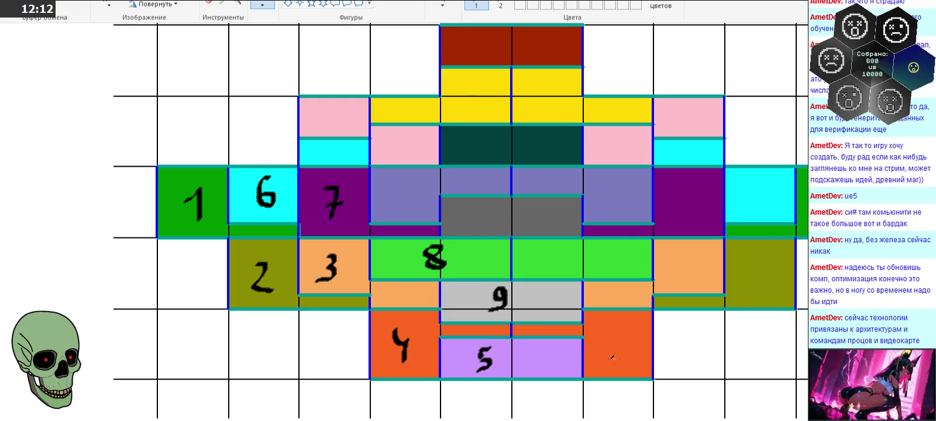
{"action": "left_click_drag", "start_coordinate": [599, 335], "coordinate": [601, 352]}
{"action": "left_click_drag", "start_coordinate": [616, 349], "coordinate": [615, 358]}
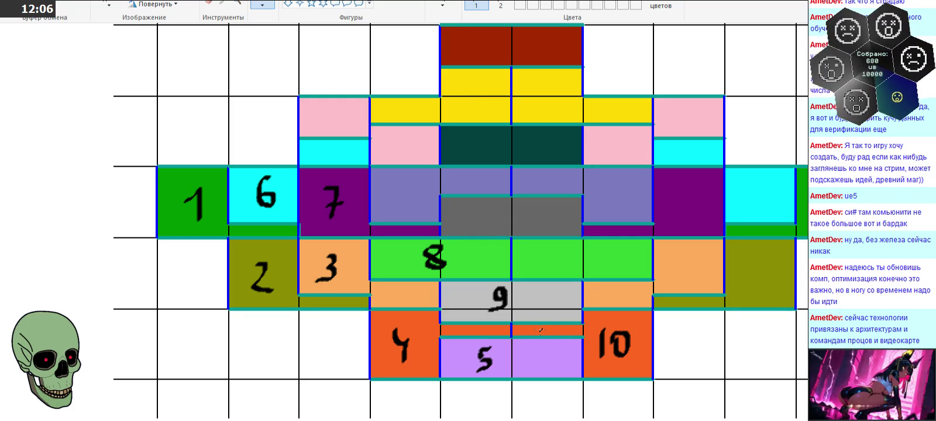
Step: Hand-write 11 to 14 in the pink, lavender, dark grey and right light-green cells
{"action": "mouse_move", "coordinate": [328, 107]}
{"action": "left_mouse_down"}
{"action": "mouse_move", "coordinate": [328, 123]}
{"action": "mouse_move", "coordinate": [345, 124]}
{"action": "left_mouse_up"}
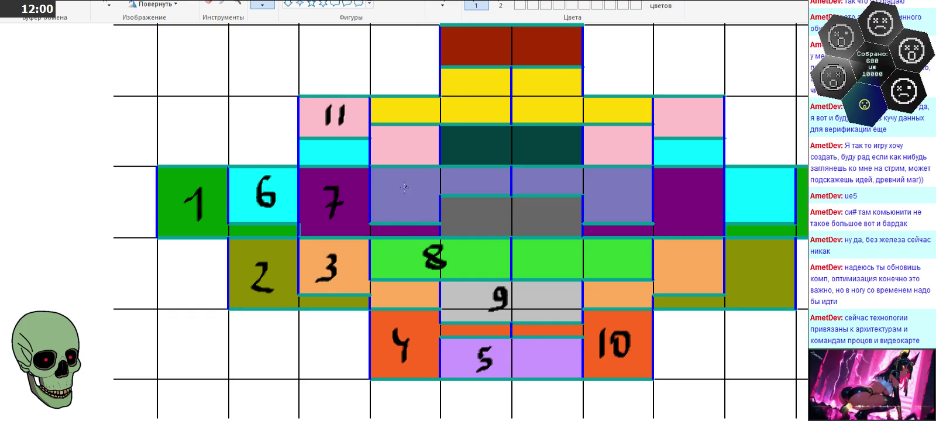
{"action": "mouse_move", "coordinate": [403, 175]}
{"action": "left_mouse_down"}
{"action": "mouse_move", "coordinate": [400, 204]}
{"action": "mouse_move", "coordinate": [422, 186]}
{"action": "mouse_move", "coordinate": [429, 200]}
{"action": "left_mouse_up"}
{"action": "key", "text": "ctrl+z"}
{"action": "mouse_move", "coordinate": [501, 207]}
{"action": "left_mouse_down"}
{"action": "mouse_move", "coordinate": [499, 232]}
{"action": "mouse_move", "coordinate": [521, 219]}
{"action": "mouse_move", "coordinate": [514, 232]}
{"action": "left_mouse_up"}
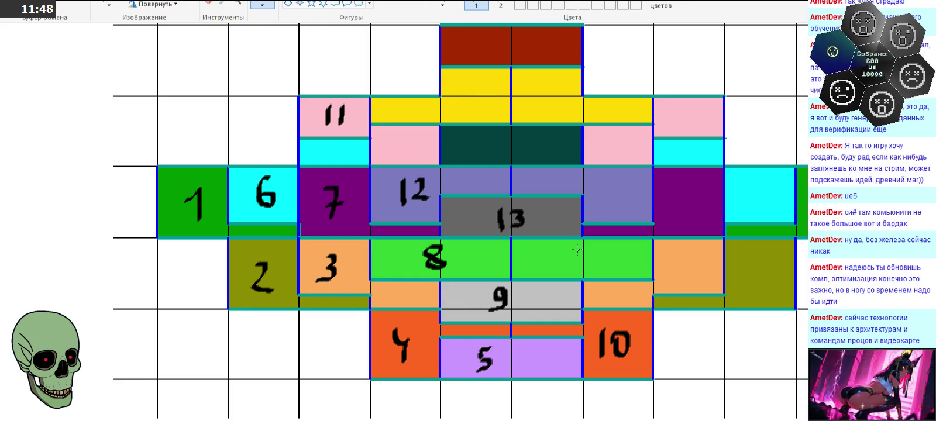
{"action": "left_click_drag", "start_coordinate": [575, 244], "coordinate": [571, 270]}
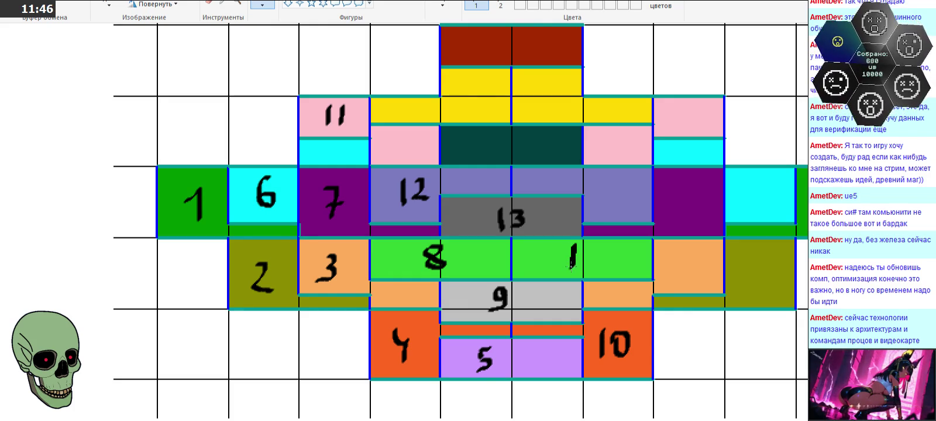
{"action": "mouse_move", "coordinate": [588, 245]}
{"action": "left_mouse_down"}
{"action": "mouse_move", "coordinate": [587, 261]}
{"action": "mouse_move", "coordinate": [607, 259]}
{"action": "mouse_move", "coordinate": [601, 273]}
{"action": "left_mouse_up"}
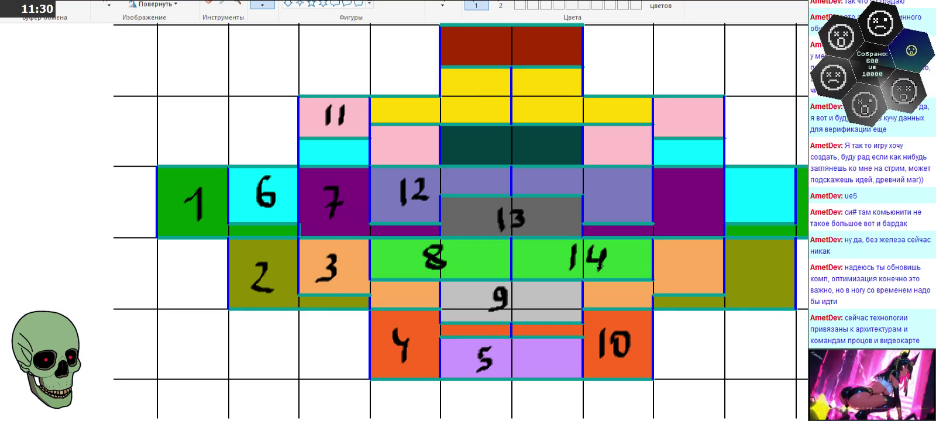
Step: Hand-write 15 to 20 in the orange, yellow, dark teal, lavender, purple and olive cells
{"action": "mouse_move", "coordinate": [676, 256]}
{"action": "left_mouse_down"}
{"action": "mouse_move", "coordinate": [673, 274]}
{"action": "mouse_move", "coordinate": [702, 251]}
{"action": "mouse_move", "coordinate": [694, 281]}
{"action": "left_mouse_up"}
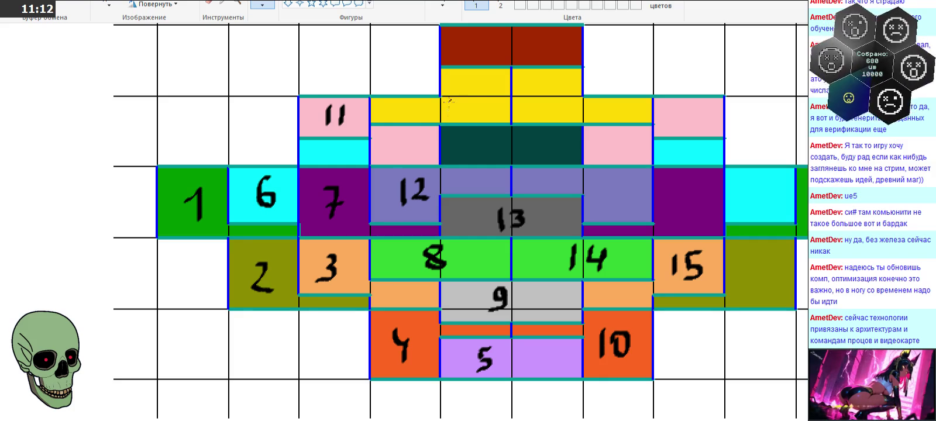
{"action": "mouse_move", "coordinate": [459, 85]}
{"action": "left_mouse_down"}
{"action": "mouse_move", "coordinate": [462, 117]}
{"action": "mouse_move", "coordinate": [476, 105]}
{"action": "left_mouse_up"}
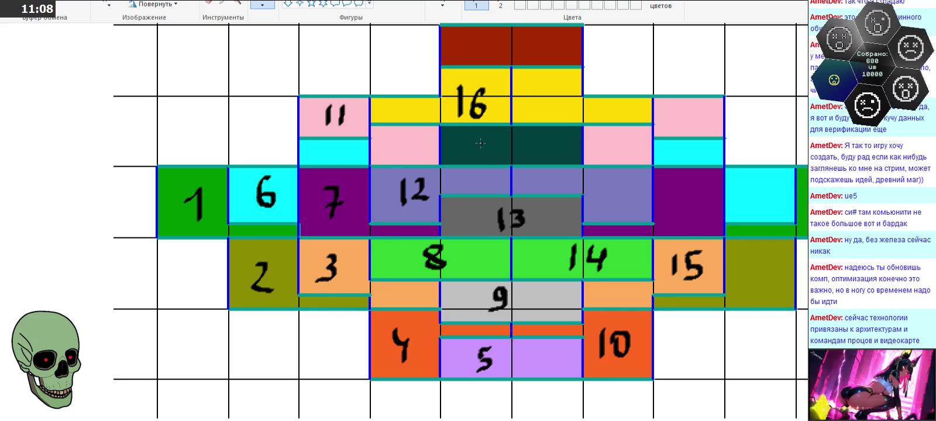
{"action": "mouse_move", "coordinate": [498, 134]}
{"action": "left_mouse_down"}
{"action": "mouse_move", "coordinate": [496, 158]}
{"action": "mouse_move", "coordinate": [519, 129]}
{"action": "mouse_move", "coordinate": [516, 155]}
{"action": "mouse_move", "coordinate": [527, 143]}
{"action": "left_mouse_up"}
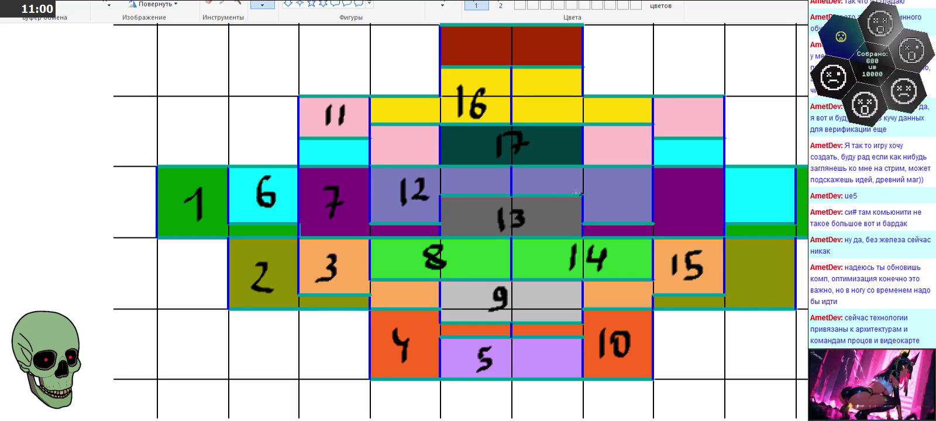
{"action": "left_click_drag", "start_coordinate": [598, 174], "coordinate": [600, 201]}
{"action": "mouse_move", "coordinate": [613, 176]}
{"action": "left_mouse_down"}
{"action": "mouse_move", "coordinate": [615, 193]}
{"action": "mouse_move", "coordinate": [610, 176]}
{"action": "left_mouse_up"}
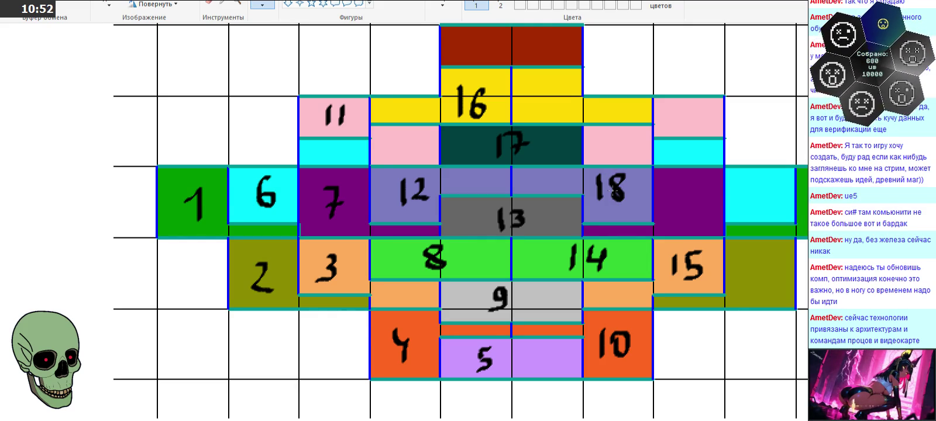
{"action": "mouse_move", "coordinate": [673, 192]}
{"action": "left_mouse_down"}
{"action": "mouse_move", "coordinate": [676, 209]}
{"action": "mouse_move", "coordinate": [700, 186]}
{"action": "mouse_move", "coordinate": [688, 211]}
{"action": "left_mouse_up"}
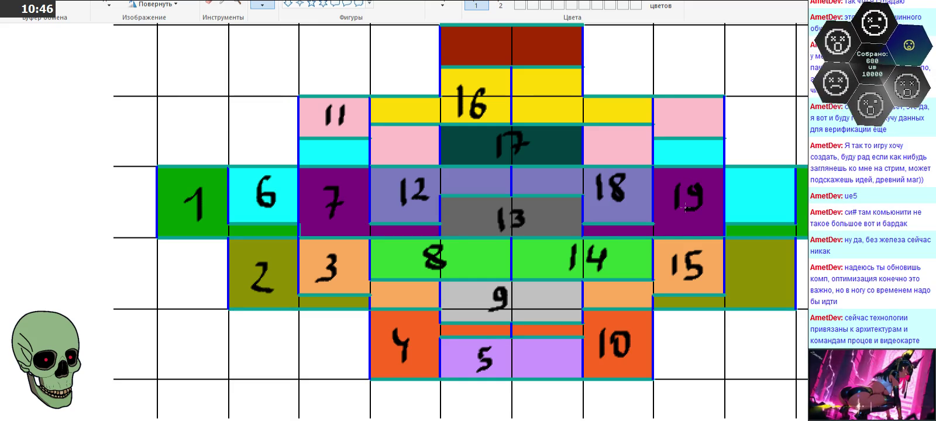
{"action": "mouse_move", "coordinate": [740, 266]}
{"action": "left_mouse_down"}
{"action": "mouse_move", "coordinate": [760, 285]}
{"action": "mouse_move", "coordinate": [770, 265]}
{"action": "left_mouse_up"}
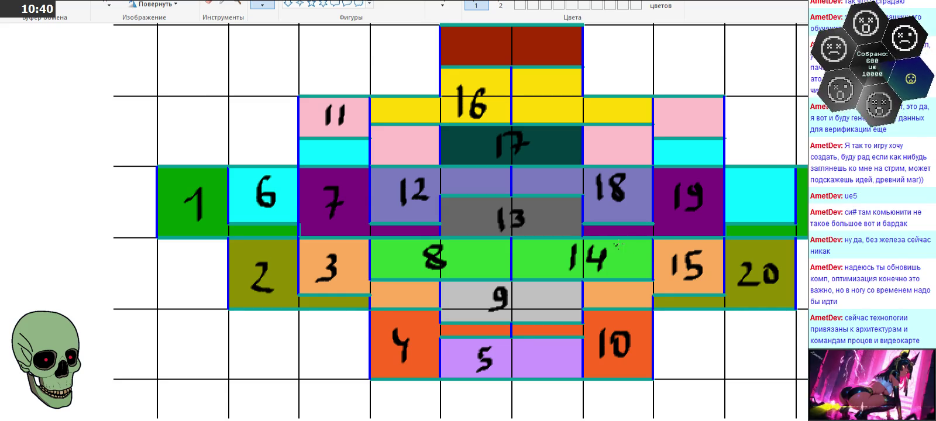
Step: Hand-write 21 to 24 in the dark red, yellow, pink and cyan cells, then nudge the figure slightly
{"action": "scroll", "coordinate": [485, 155], "scroll_direction": "up", "scroll_amount": 3}
{"action": "left_click_drag", "start_coordinate": [504, 139], "coordinate": [530, 159]}
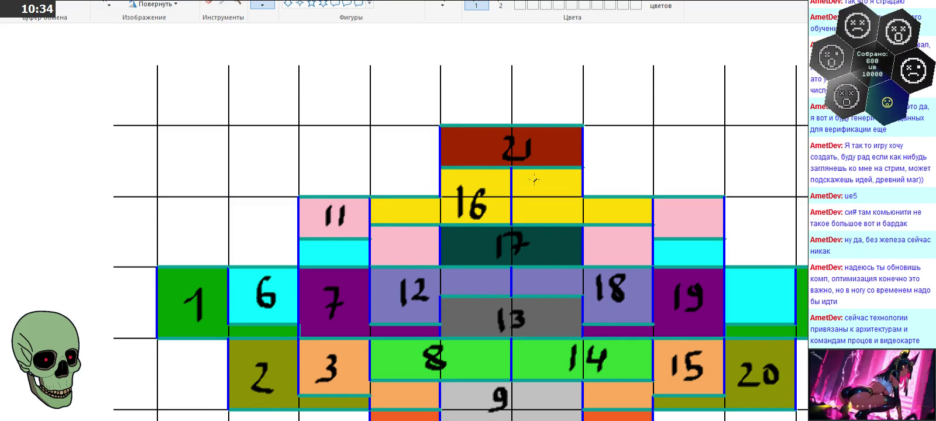
{"action": "scroll", "coordinate": [534, 178], "scroll_direction": "down", "scroll_amount": 3}
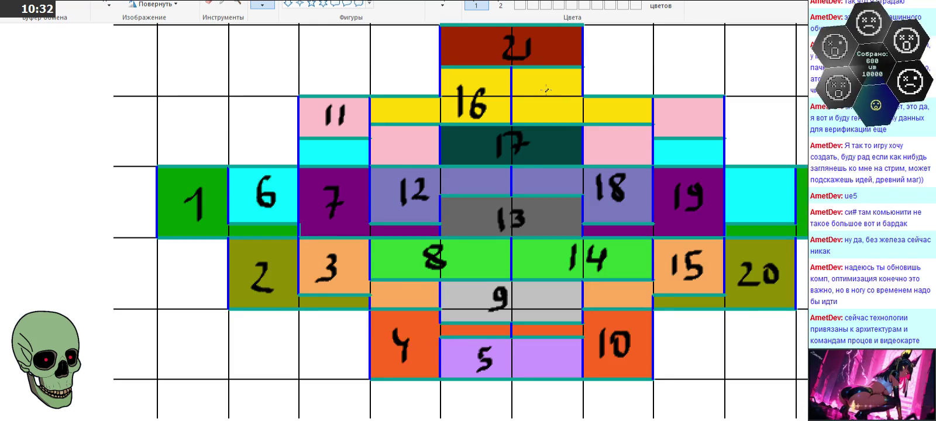
{"action": "mouse_move", "coordinate": [541, 94]}
{"action": "left_mouse_down"}
{"action": "mouse_move", "coordinate": [540, 109]}
{"action": "mouse_move", "coordinate": [576, 108]}
{"action": "left_mouse_up"}
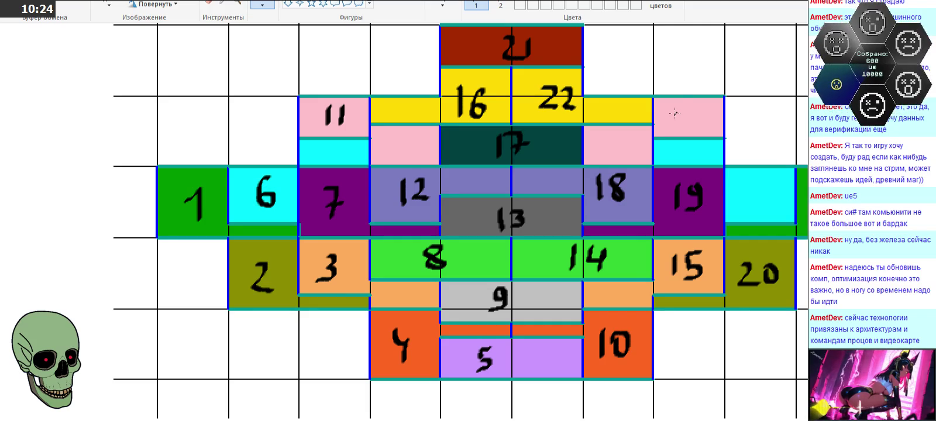
{"action": "mouse_move", "coordinate": [669, 107]}
{"action": "left_mouse_down"}
{"action": "mouse_move", "coordinate": [671, 124]}
{"action": "mouse_move", "coordinate": [704, 115]}
{"action": "mouse_move", "coordinate": [693, 125]}
{"action": "left_mouse_up"}
{"action": "mouse_move", "coordinate": [740, 187]}
{"action": "left_mouse_down"}
{"action": "mouse_move", "coordinate": [741, 205]}
{"action": "mouse_move", "coordinate": [772, 189]}
{"action": "mouse_move", "coordinate": [778, 198]}
{"action": "left_mouse_up"}
{"action": "left_click_drag", "start_coordinate": [774, 185], "coordinate": [770, 205]}
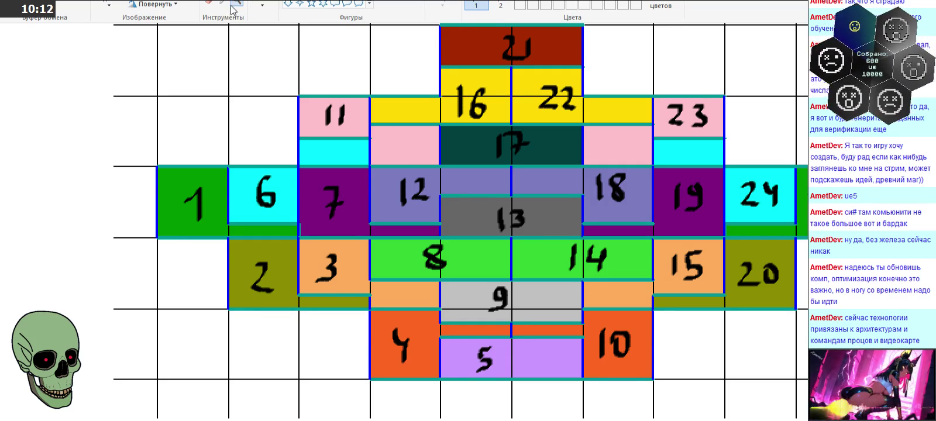
{"action": "scroll", "coordinate": [197, 108], "scroll_direction": "down", "scroll_amount": 1, "text": "ctrl"}
{"action": "scroll", "coordinate": [197, 108], "scroll_direction": "up", "scroll_amount": 3}
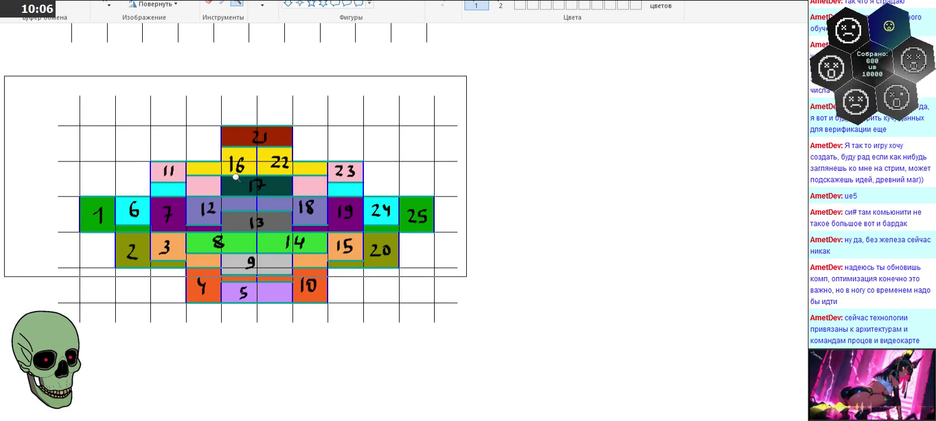
{"action": "left_click_drag", "start_coordinate": [236, 176], "coordinate": [232, 182]}
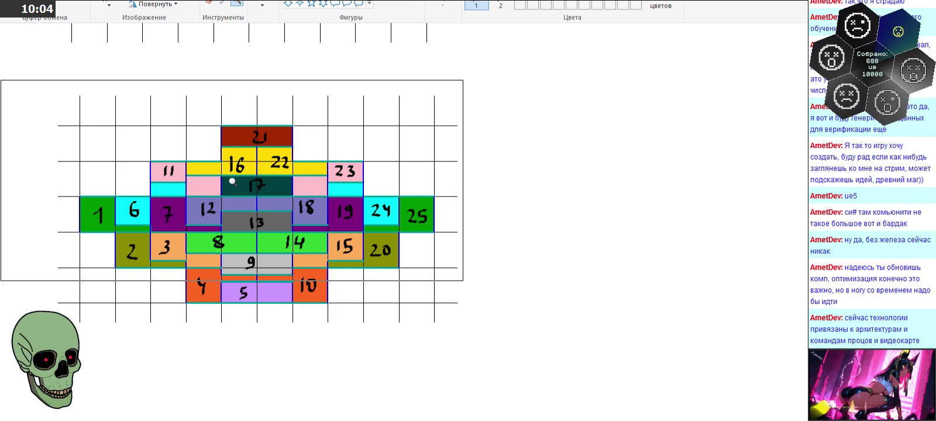
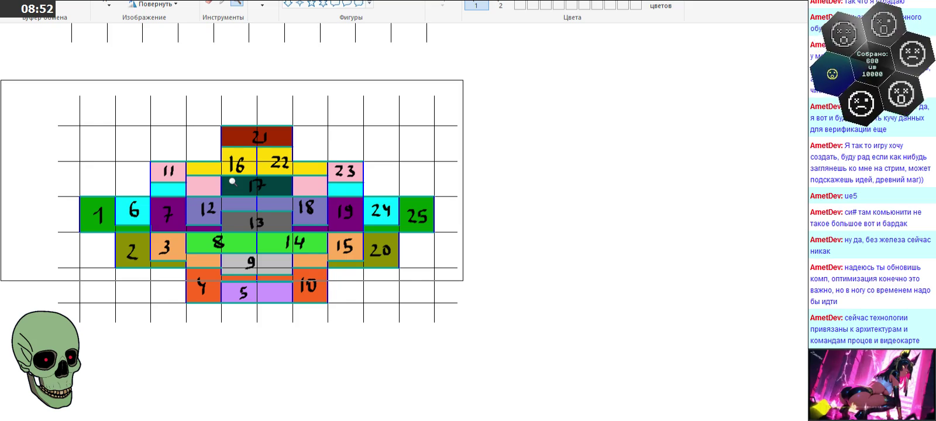
Step: Shift sketch pieces, then zoom in on the numbered tile grid and back out
{"action": "left_click_drag", "start_coordinate": [282, 223], "coordinate": [327, 220]}
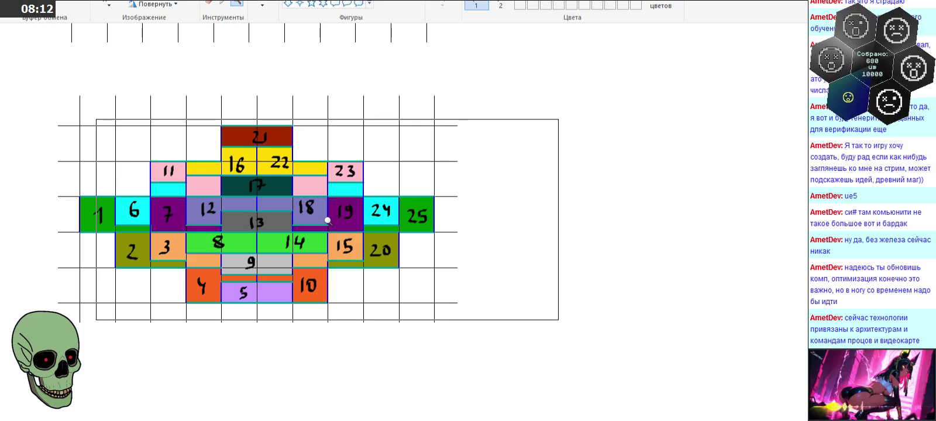
{"action": "left_click_drag", "start_coordinate": [327, 221], "coordinate": [335, 247]}
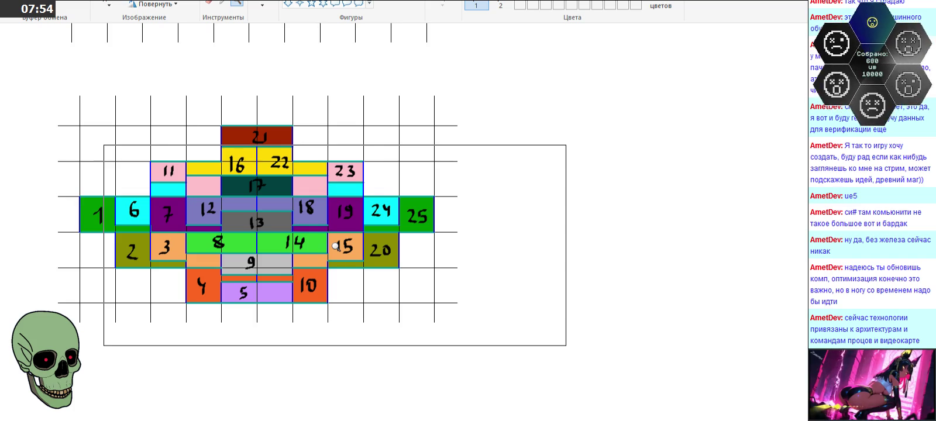
{"action": "left_click_drag", "start_coordinate": [335, 246], "coordinate": [337, 244]}
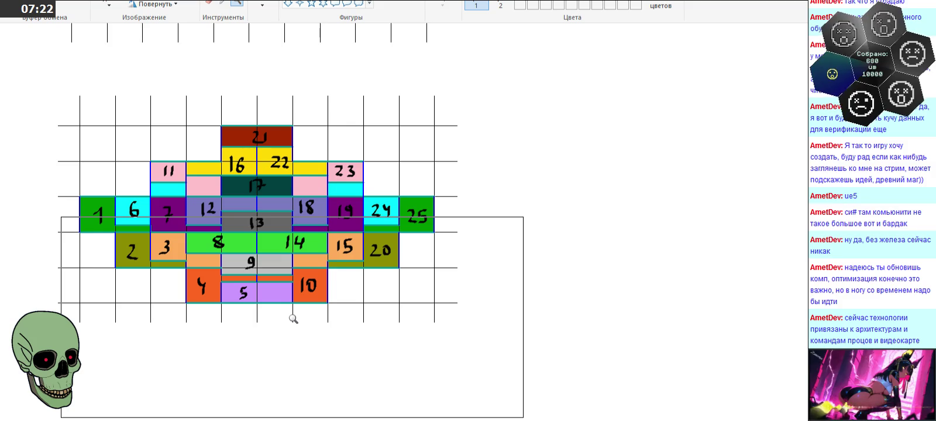
{"action": "left_click", "coordinate": [265, 304]}
{"action": "left_click", "coordinate": [264, 304]}
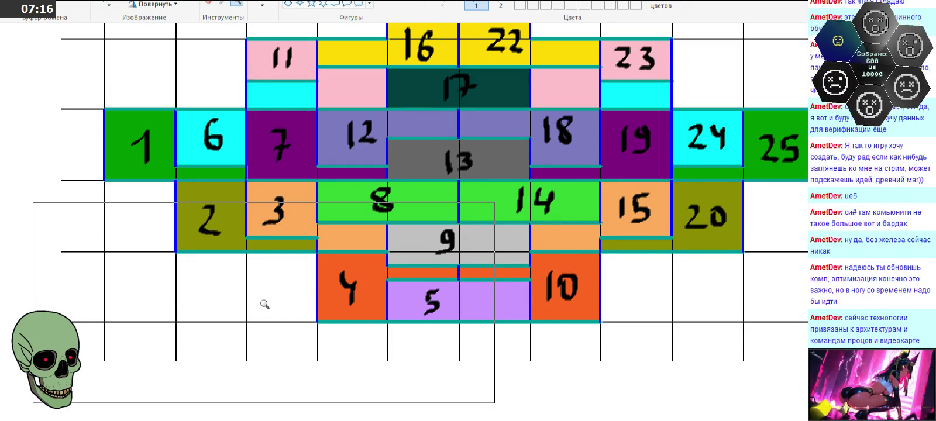
{"action": "scroll", "coordinate": [265, 304], "scroll_direction": "up", "scroll_amount": 3}
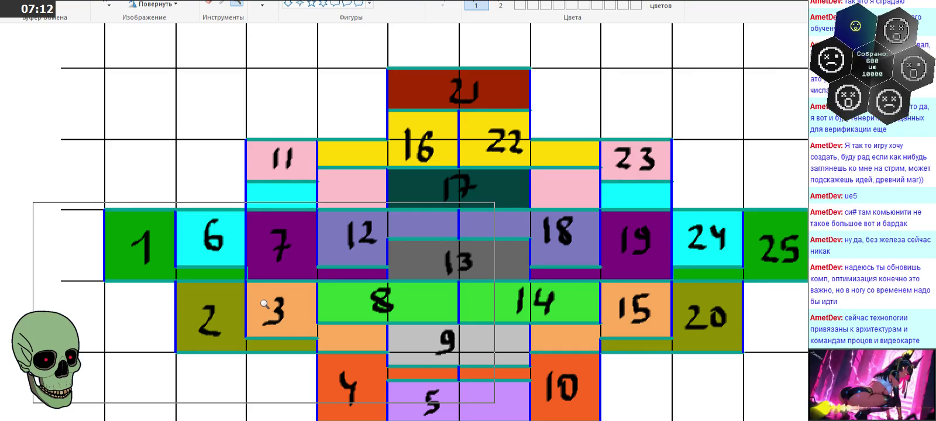
{"action": "right_click", "coordinate": [264, 304]}
{"action": "right_click", "coordinate": [334, 278]}
{"action": "scroll", "coordinate": [426, 214], "scroll_direction": "up", "scroll_amount": 3}
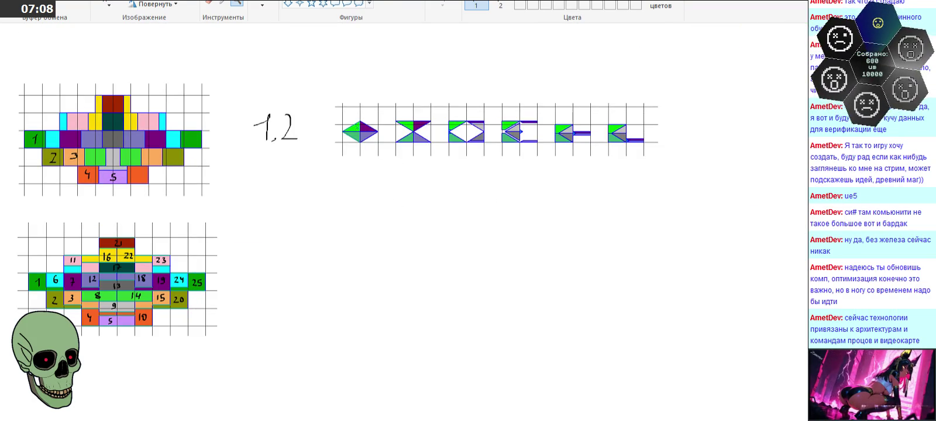
Step: Select the 1,2 note and diamond tile row and drag them down beside the grid
{"action": "left_click", "coordinate": [109, 5]}
{"action": "mouse_move", "coordinate": [250, 69]}
{"action": "left_mouse_down"}
{"action": "mouse_move", "coordinate": [451, 133]}
{"action": "mouse_move", "coordinate": [696, 163]}
{"action": "left_mouse_up"}
{"action": "left_click_drag", "start_coordinate": [522, 135], "coordinate": [530, 253]}
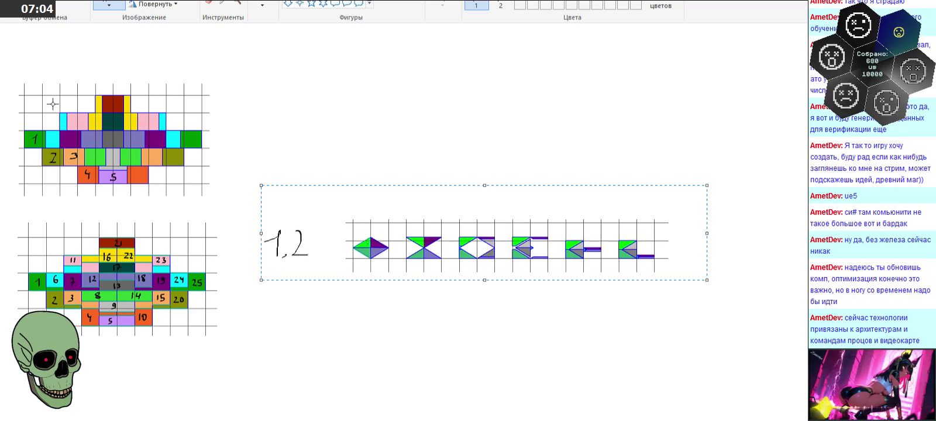
{"action": "left_click_drag", "start_coordinate": [13, 66], "coordinate": [232, 209]}
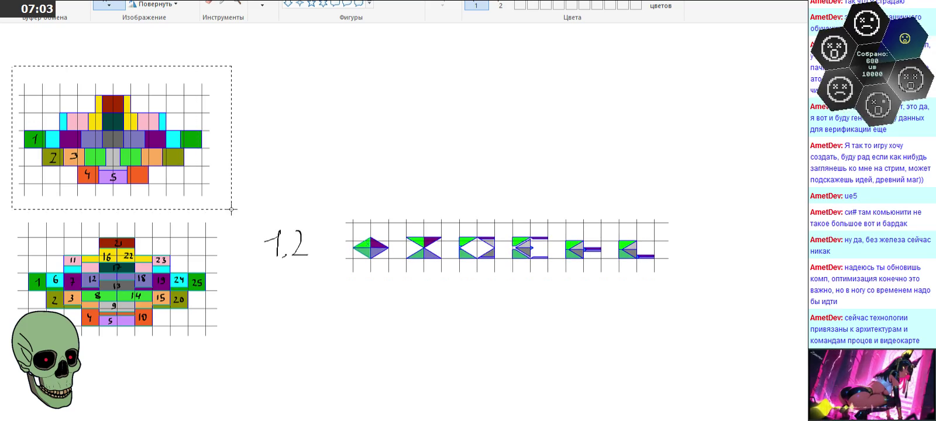
Step: Delete the upper copy of the colour grid, then undo and adjust the lower selection
{"action": "right_click", "coordinate": [134, 150]}
{"action": "left_click", "coordinate": [171, 236]}
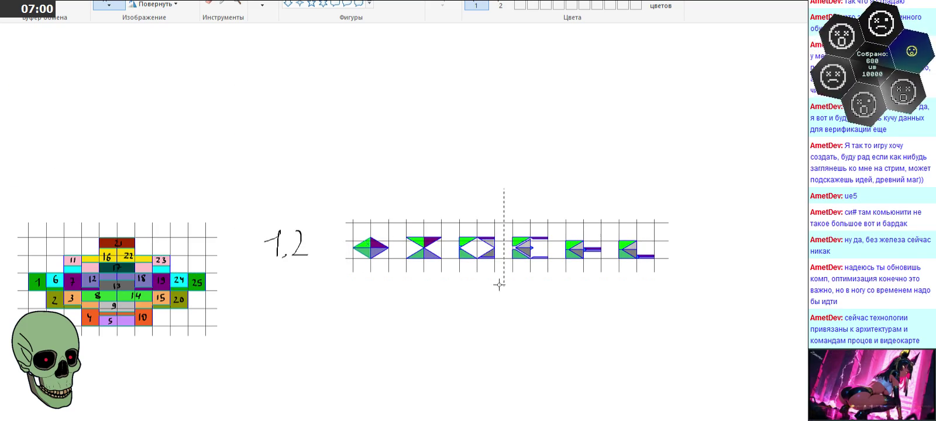
{"action": "left_click_drag", "start_coordinate": [9, 189], "coordinate": [691, 347]}
{"action": "key", "text": "ctrl+z"}
{"action": "key", "text": "ctrl+z"}
{"action": "key", "text": "ctrl+z"}
{"action": "key", "text": "ctrl+z"}
{"action": "left_click_drag", "start_coordinate": [366, 318], "coordinate": [355, 260]}
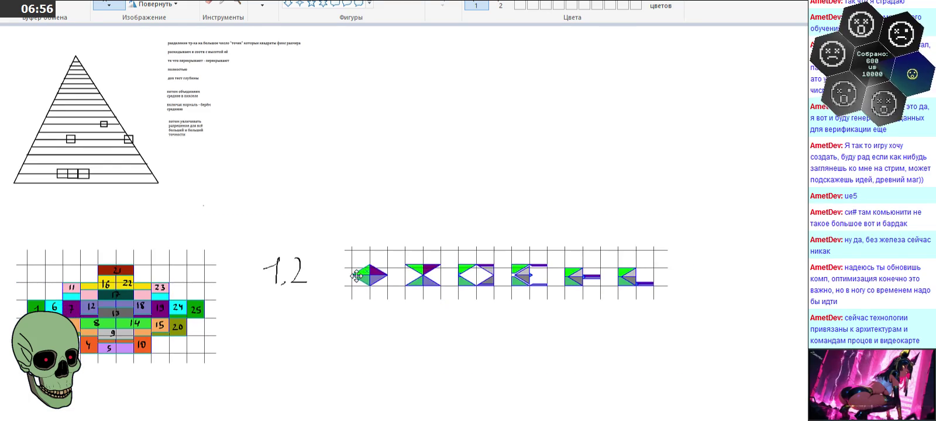
Step: Zoom in on the numbered colour grid with the Magnifier
{"action": "scroll", "coordinate": [362, 176], "scroll_direction": "down", "scroll_amount": 3}
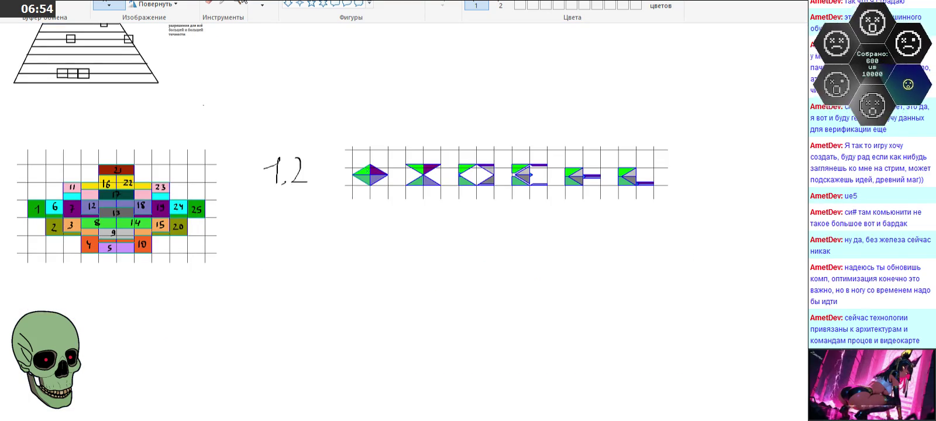
{"action": "left_click", "coordinate": [237, 3]}
{"action": "left_click", "coordinate": [243, 198]}
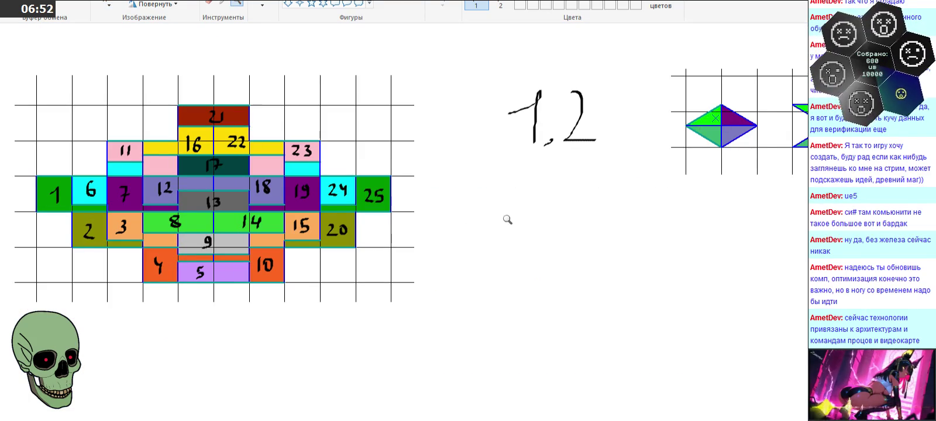
Step: Handwrite ~4, and a 7 beneath the 1,2 note with the brush
{"action": "left_click", "coordinate": [266, 4]}
{"action": "mouse_move", "coordinate": [490, 189]}
{"action": "left_mouse_down"}
{"action": "mouse_move", "coordinate": [543, 194]}
{"action": "mouse_move", "coordinate": [546, 209]}
{"action": "left_mouse_up"}
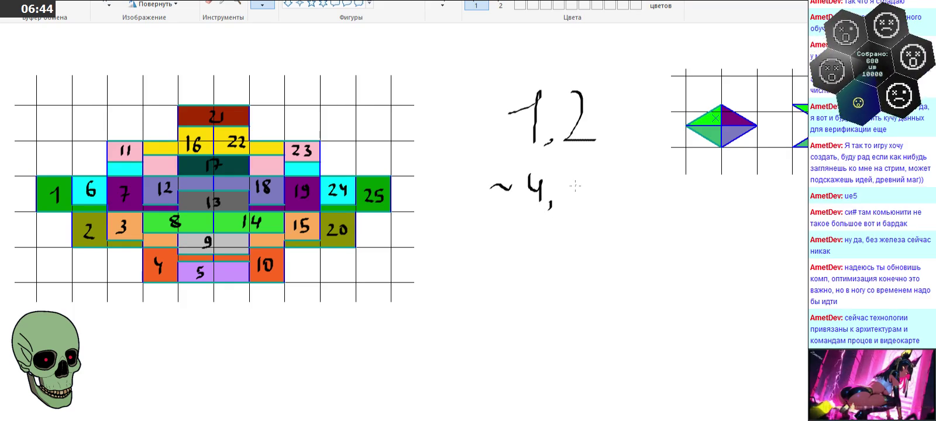
{"action": "left_click_drag", "start_coordinate": [516, 229], "coordinate": [520, 249]}
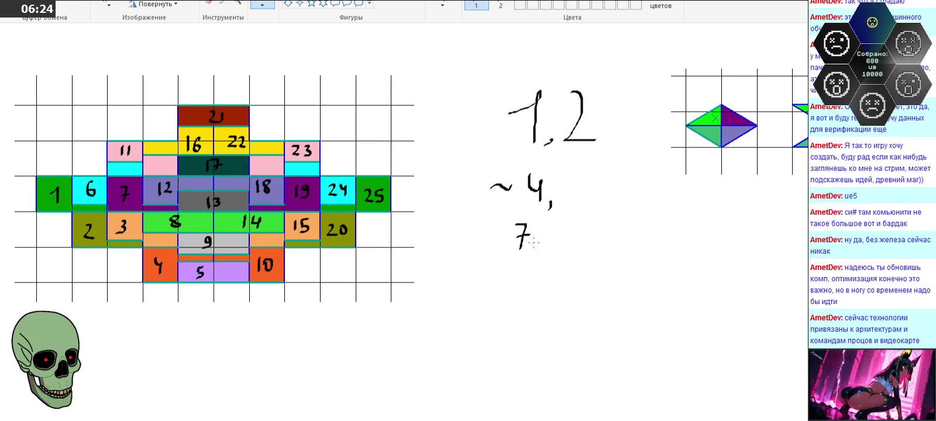
Step: Move the 7 beside ~4, nudge the handwritten notes up, and zoom out
{"action": "left_click", "coordinate": [109, 4]}
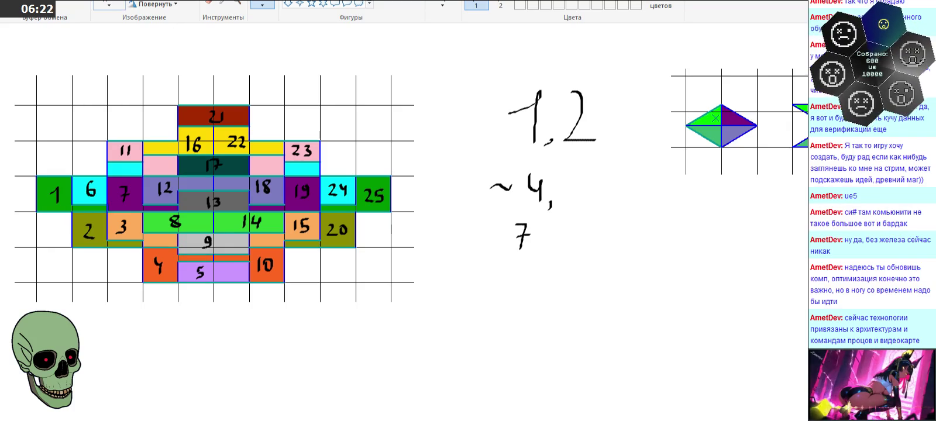
{"action": "mouse_move", "coordinate": [508, 217]}
{"action": "left_mouse_down"}
{"action": "mouse_move", "coordinate": [548, 258]}
{"action": "mouse_move", "coordinate": [587, 197]}
{"action": "left_mouse_up"}
{"action": "mouse_move", "coordinate": [473, 77]}
{"action": "left_mouse_down"}
{"action": "mouse_move", "coordinate": [622, 219]}
{"action": "mouse_move", "coordinate": [589, 178]}
{"action": "left_mouse_up"}
{"action": "left_click", "coordinate": [568, 273]}
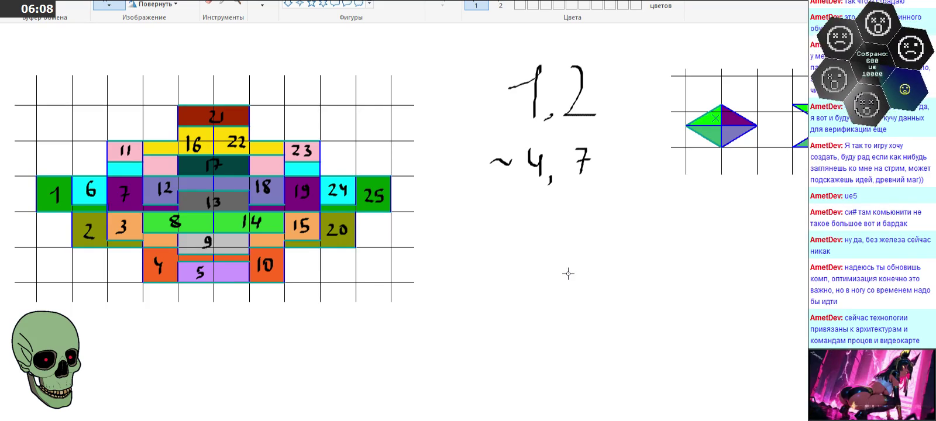
{"action": "left_click", "coordinate": [237, 3]}
{"action": "right_click", "coordinate": [252, 94]}
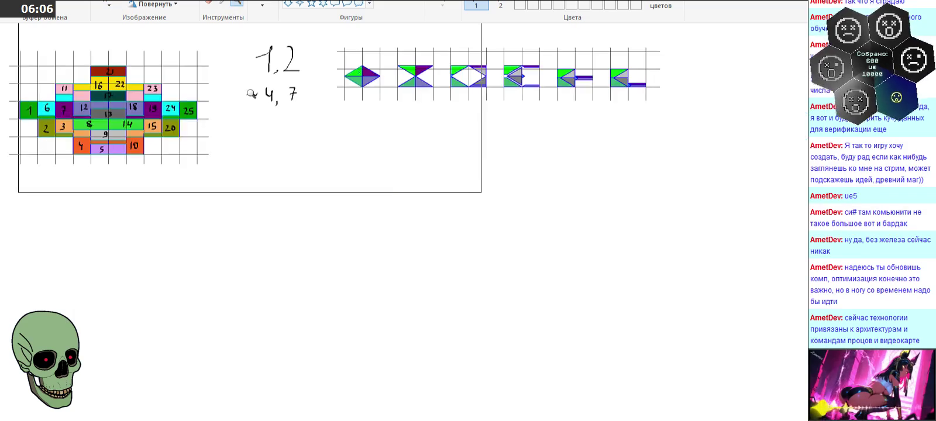
Step: Review the numbered grid and notes up close, then Alt+Tab back to KOMPAS-3D
{"action": "left_click", "coordinate": [241, 211]}
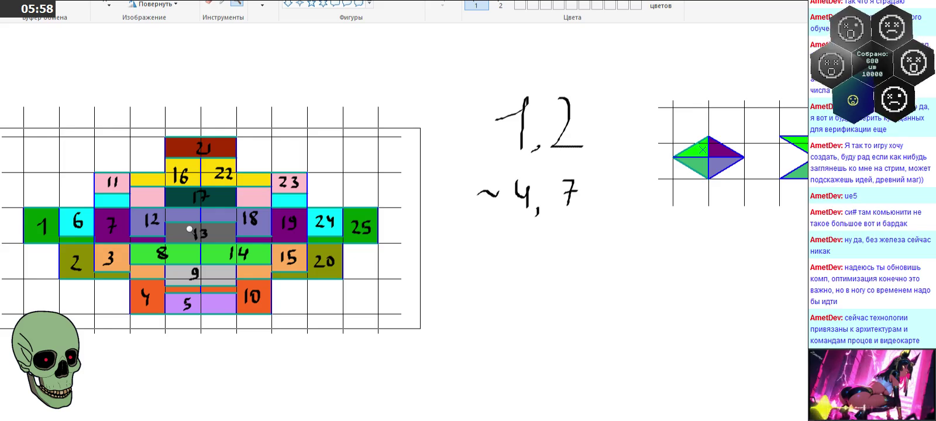
{"action": "left_click", "coordinate": [189, 229]}
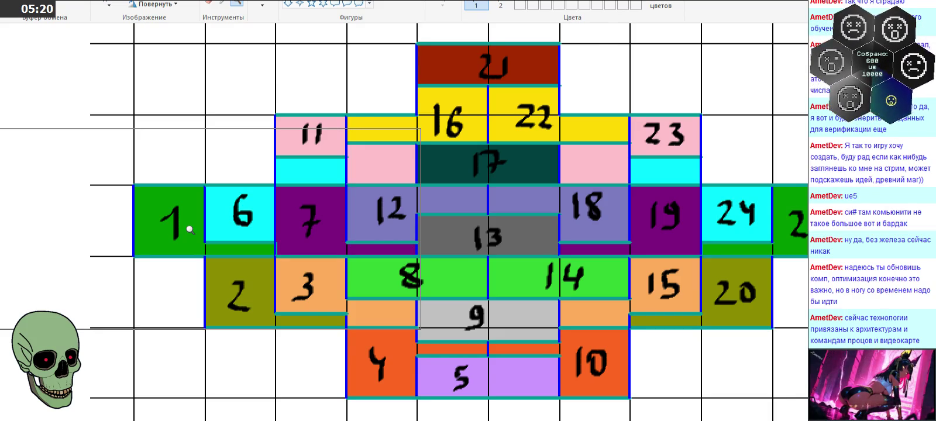
{"action": "right_click", "coordinate": [190, 230]}
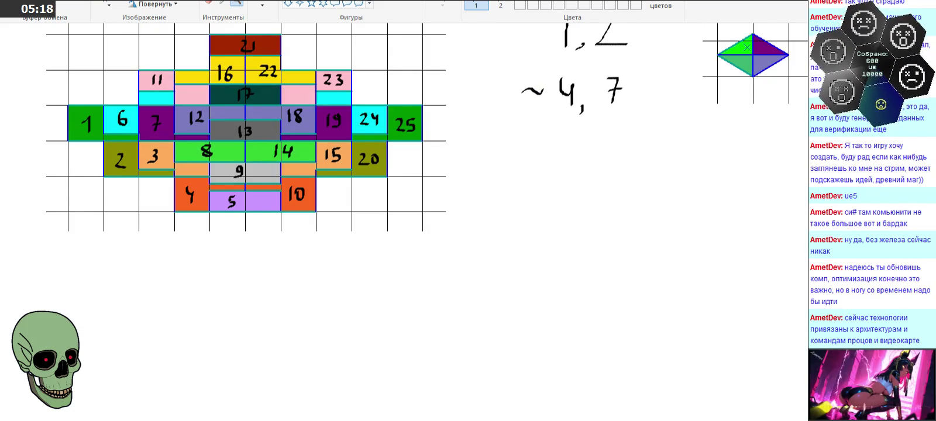
{"action": "key", "text": "alt+Tab"}
{"action": "scroll", "coordinate": [353, 156], "scroll_direction": "down", "scroll_amount": 2}
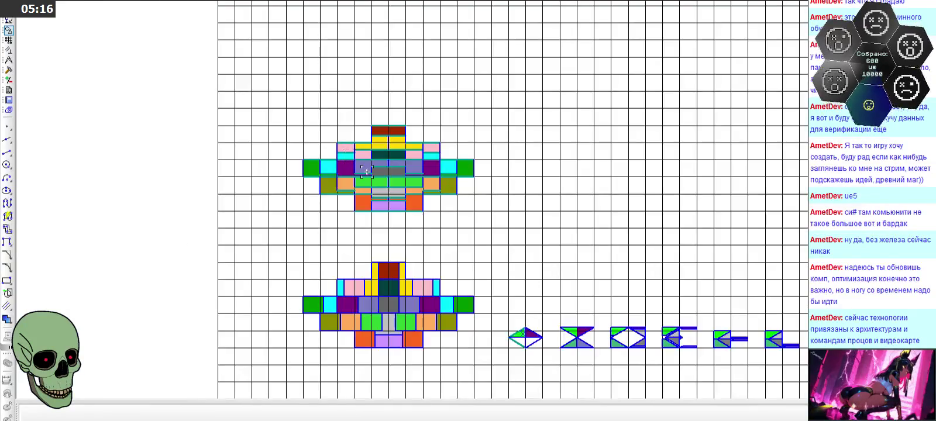
Step: Zoom in and box-select the pieces of the first diamond tile
{"action": "scroll", "coordinate": [509, 304], "scroll_direction": "up", "scroll_amount": 2}
{"action": "scroll", "coordinate": [502, 322], "scroll_direction": "up", "scroll_amount": 1}
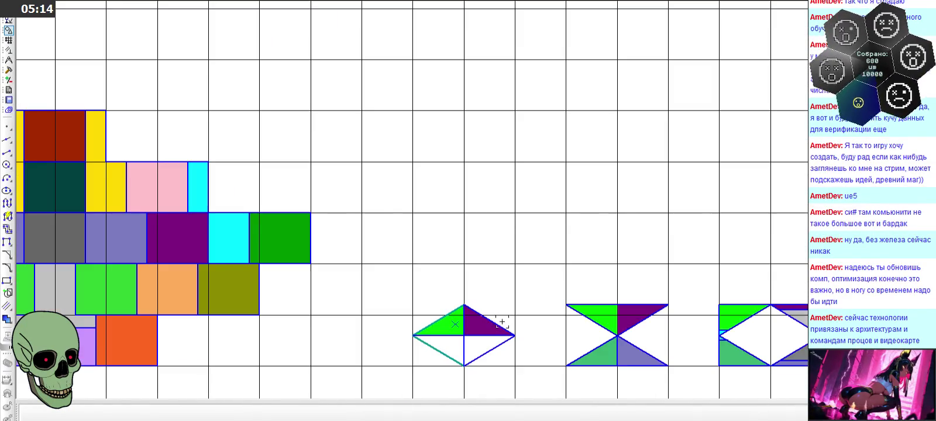
{"action": "left_click", "coordinate": [455, 323]}
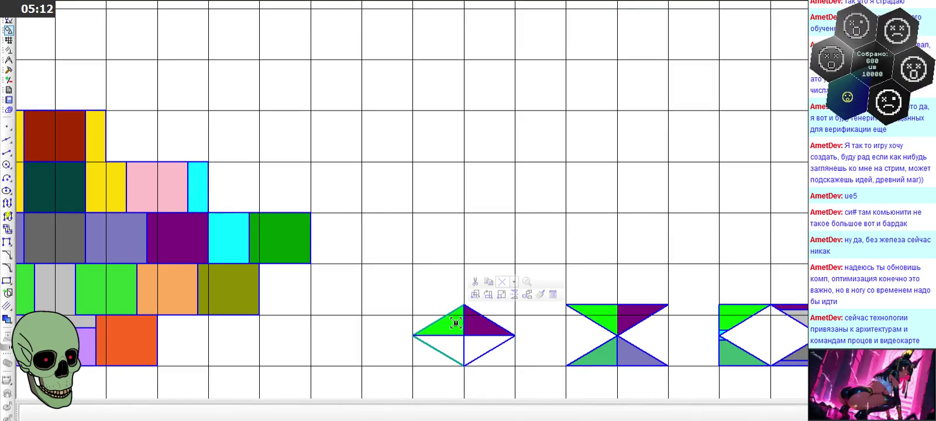
{"action": "left_click_drag", "start_coordinate": [392, 294], "coordinate": [539, 376]}
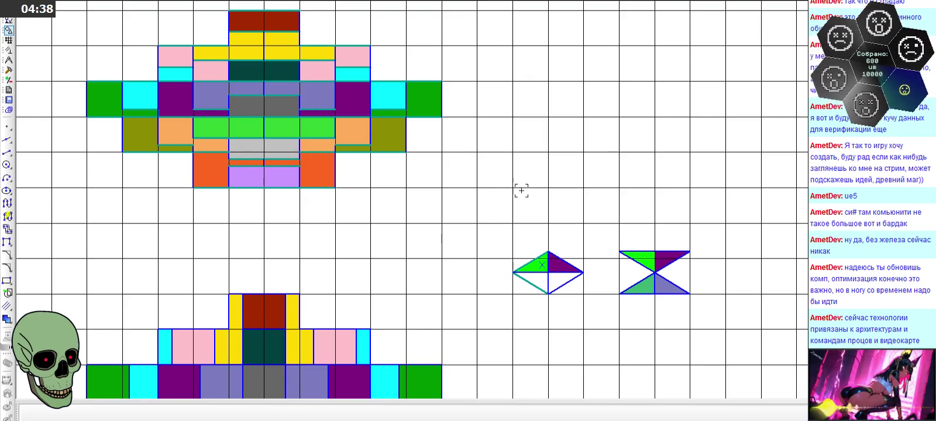
Step: Zoom around the lower row and window-select its third tile
{"action": "scroll", "coordinate": [748, 293], "scroll_direction": "up", "scroll_amount": 1}
{"action": "scroll", "coordinate": [740, 291], "scroll_direction": "down", "scroll_amount": 1}
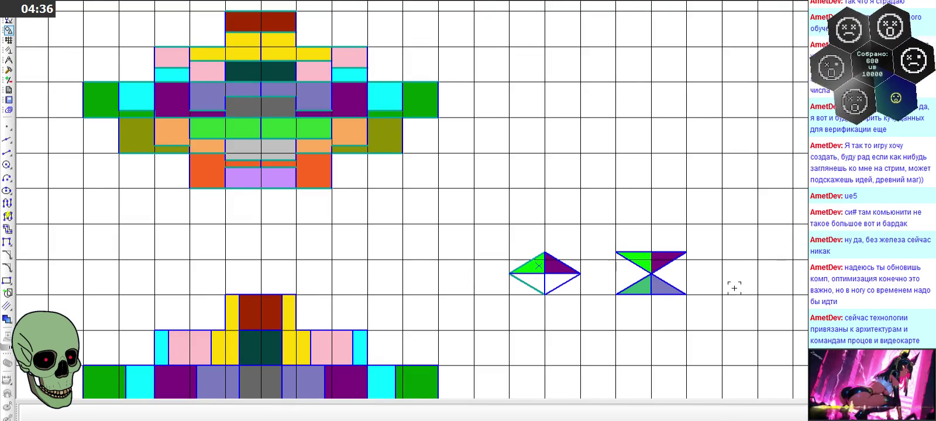
{"action": "scroll", "coordinate": [733, 284], "scroll_direction": "down", "scroll_amount": 1}
{"action": "scroll", "coordinate": [672, 279], "scroll_direction": "up", "scroll_amount": 5}
{"action": "scroll", "coordinate": [673, 279], "scroll_direction": "down", "scroll_amount": 5}
{"action": "scroll", "coordinate": [699, 279], "scroll_direction": "up", "scroll_amount": 1}
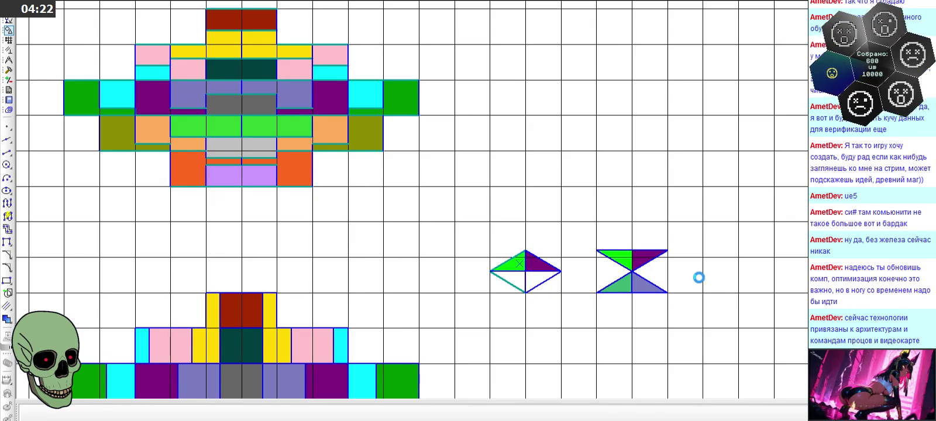
{"action": "scroll", "coordinate": [502, 240], "scroll_direction": "down", "scroll_amount": 3}
{"action": "scroll", "coordinate": [602, 267], "scroll_direction": "up", "scroll_amount": 2}
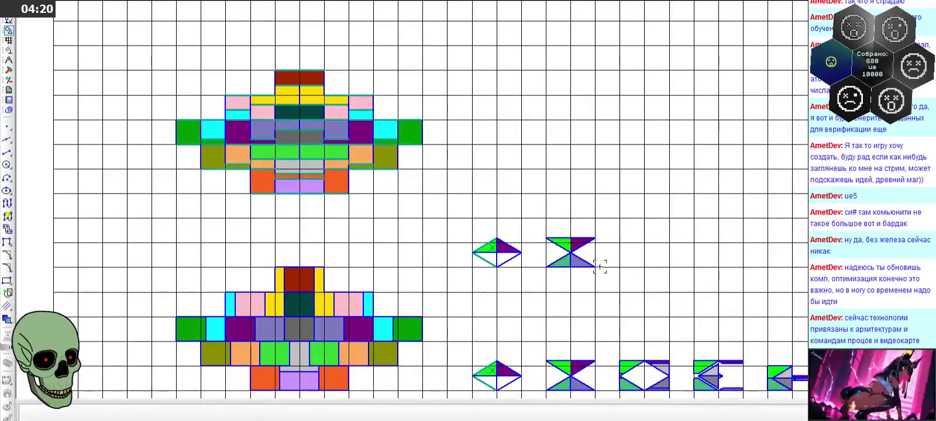
{"action": "scroll", "coordinate": [632, 380], "scroll_direction": "up", "scroll_amount": 3}
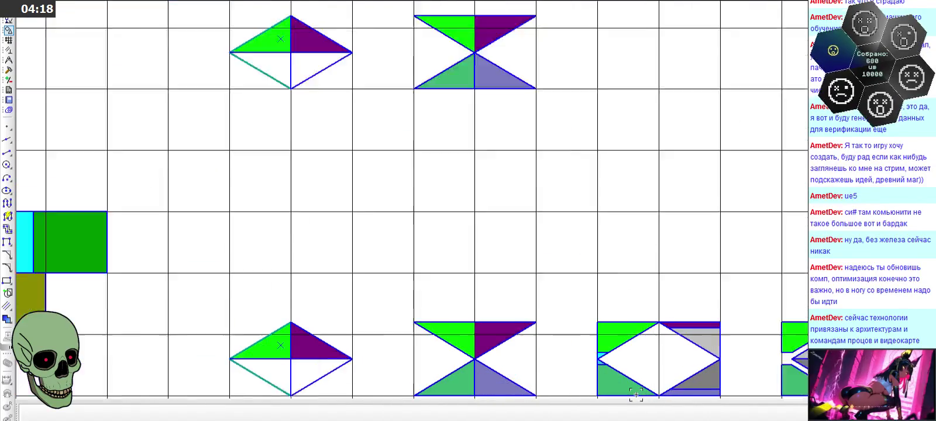
{"action": "scroll", "coordinate": [630, 379], "scroll_direction": "up", "scroll_amount": 1}
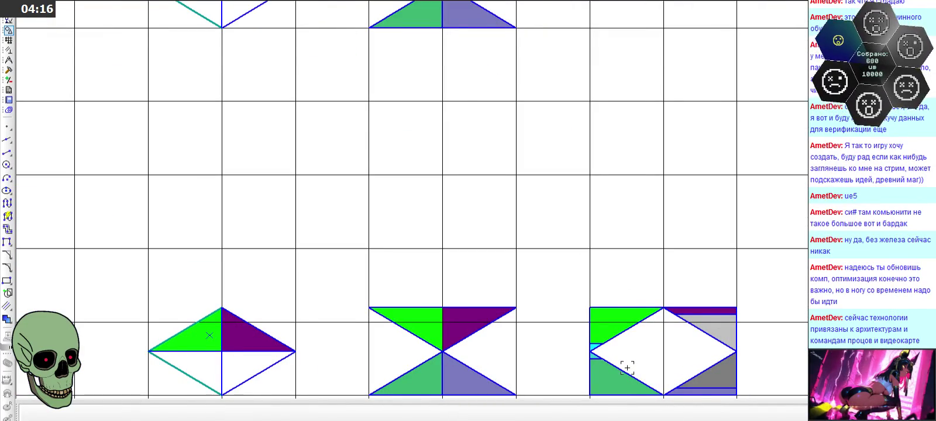
{"action": "scroll", "coordinate": [603, 334], "scroll_direction": "down", "scroll_amount": 4}
{"action": "scroll", "coordinate": [539, 171], "scroll_direction": "up", "scroll_amount": 3}
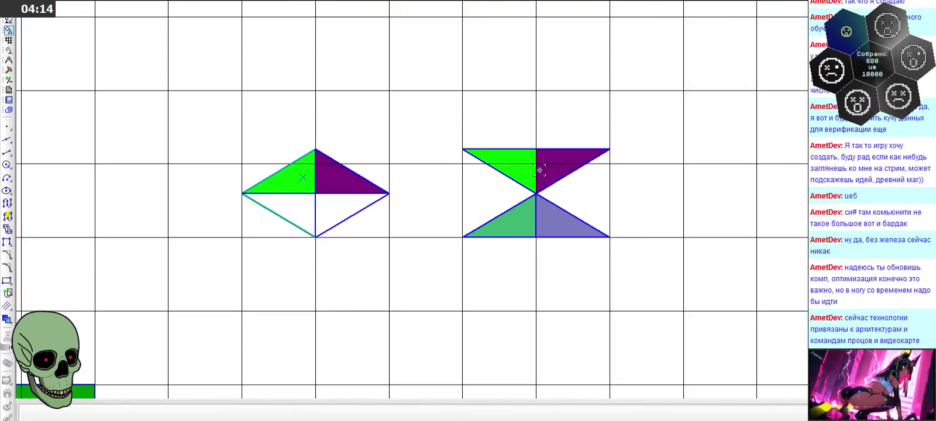
{"action": "scroll", "coordinate": [539, 171], "scroll_direction": "up", "scroll_amount": 2}
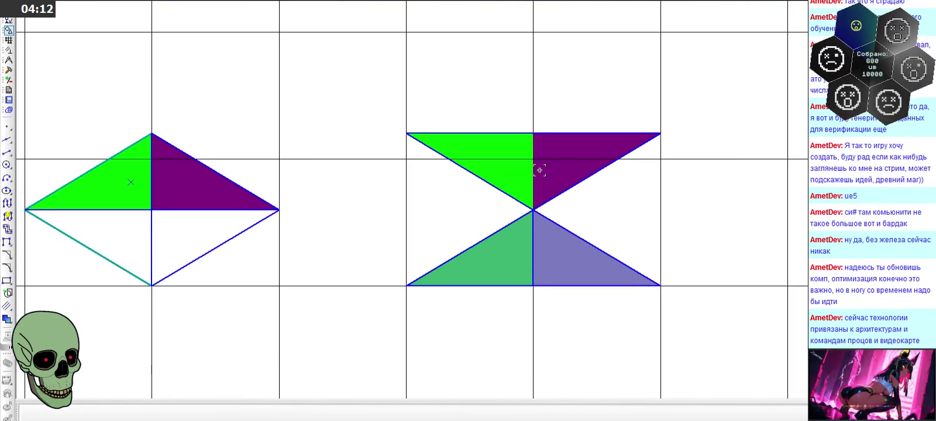
{"action": "scroll", "coordinate": [539, 170], "scroll_direction": "down", "scroll_amount": 3}
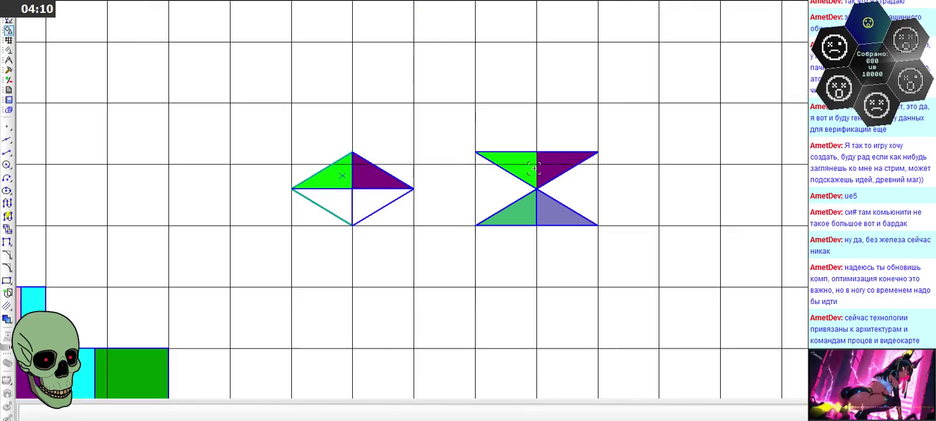
{"action": "scroll", "coordinate": [503, 158], "scroll_direction": "down", "scroll_amount": 2}
{"action": "scroll", "coordinate": [602, 307], "scroll_direction": "up", "scroll_amount": 2}
{"action": "scroll", "coordinate": [621, 317], "scroll_direction": "up", "scroll_amount": 2}
{"action": "mouse_move", "coordinate": [446, 199]}
{"action": "left_mouse_down"}
{"action": "mouse_move", "coordinate": [514, 212]}
{"action": "mouse_move", "coordinate": [596, 313]}
{"action": "mouse_move", "coordinate": [588, 314]}
{"action": "left_mouse_up"}
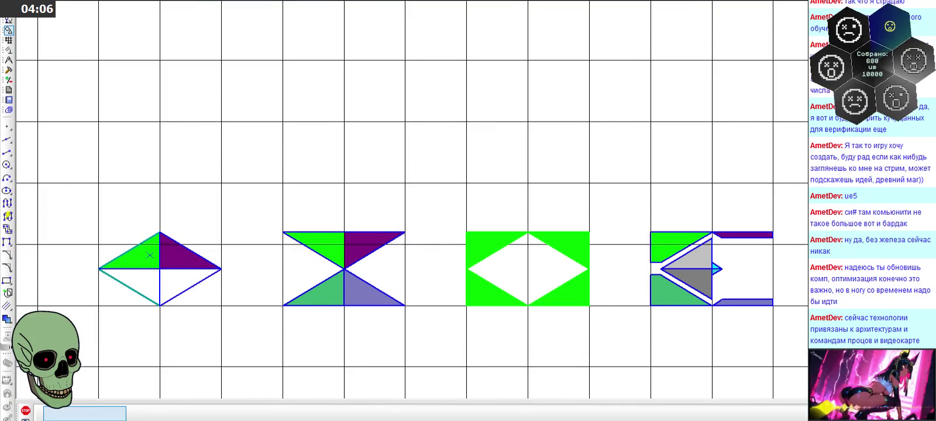
{"action": "scroll", "coordinate": [469, 333], "scroll_direction": "down", "scroll_amount": 2}
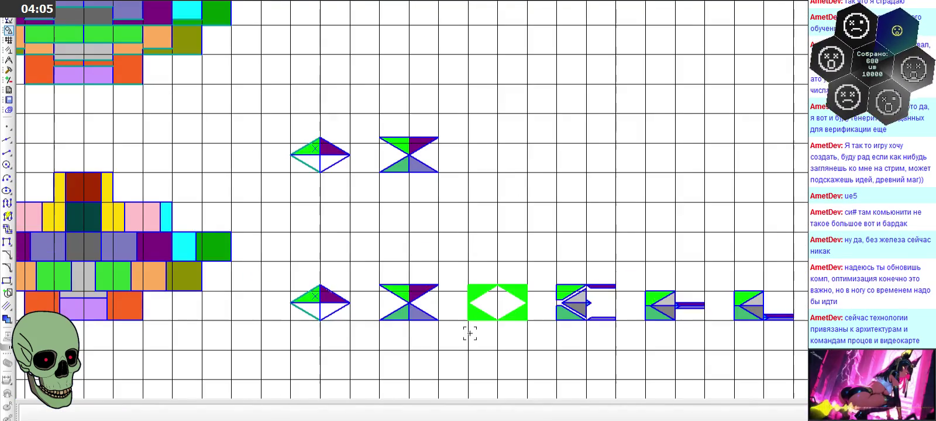
Step: Copy the third tile and paste one copy into the upper row
{"action": "key", "text": "ctrl+c"}
{"action": "key", "text": "ctrl+v"}
{"action": "left_click", "coordinate": [468, 173]}
{"action": "key", "text": "Escape"}
{"action": "scroll", "coordinate": [471, 153], "scroll_direction": "up", "scroll_amount": 3}
{"action": "scroll", "coordinate": [443, 141], "scroll_direction": "up", "scroll_amount": 2}
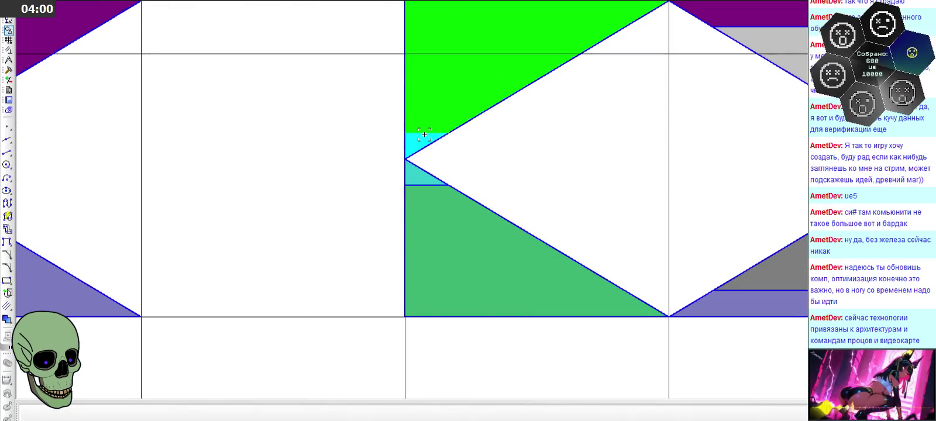
{"action": "scroll", "coordinate": [421, 133], "scroll_direction": "up", "scroll_amount": 3}
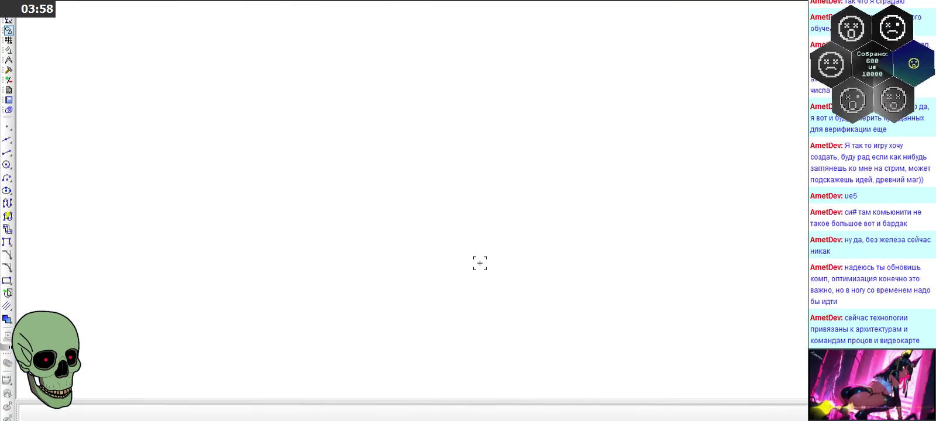
{"action": "scroll", "coordinate": [489, 261], "scroll_direction": "down", "scroll_amount": 1}
{"action": "scroll", "coordinate": [493, 261], "scroll_direction": "down", "scroll_amount": 1}
{"action": "scroll", "coordinate": [503, 284], "scroll_direction": "down", "scroll_amount": 2}
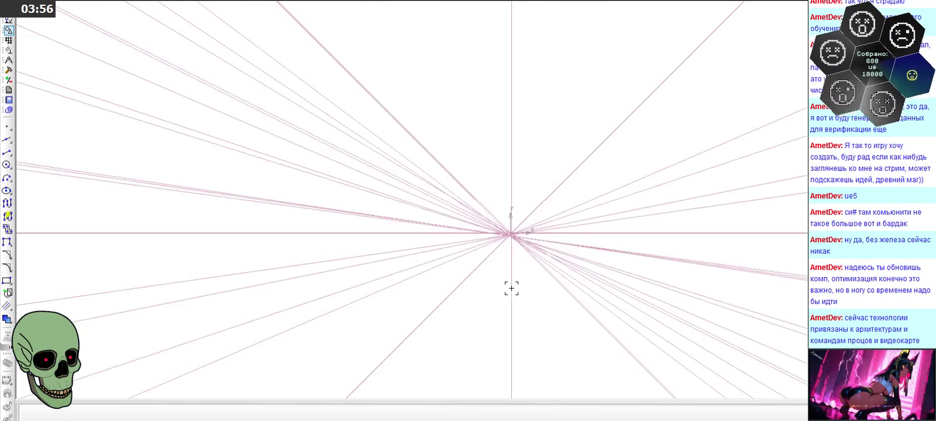
{"action": "scroll", "coordinate": [512, 234], "scroll_direction": "up", "scroll_amount": 1}
{"action": "scroll", "coordinate": [491, 280], "scroll_direction": "up", "scroll_amount": 1}
{"action": "scroll", "coordinate": [482, 303], "scroll_direction": "up", "scroll_amount": 1}
{"action": "scroll", "coordinate": [482, 303], "scroll_direction": "down", "scroll_amount": 1}
{"action": "scroll", "coordinate": [497, 193], "scroll_direction": "down", "scroll_amount": 2}
{"action": "scroll", "coordinate": [483, 13], "scroll_direction": "up", "scroll_amount": 2}
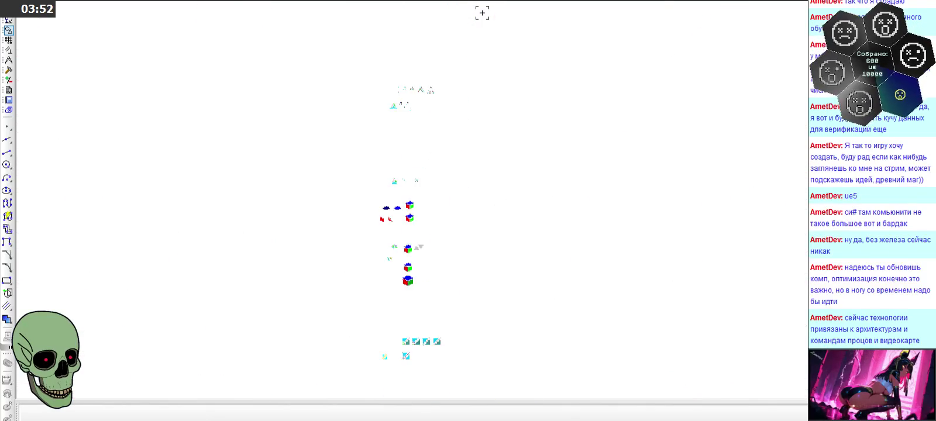
{"action": "scroll", "coordinate": [483, 13], "scroll_direction": "down", "scroll_amount": 3}
{"action": "scroll", "coordinate": [432, 308], "scroll_direction": "up", "scroll_amount": 1}
{"action": "scroll", "coordinate": [397, 280], "scroll_direction": "up", "scroll_amount": 1}
{"action": "scroll", "coordinate": [539, 267], "scroll_direction": "up", "scroll_amount": 1}
{"action": "scroll", "coordinate": [534, 272], "scroll_direction": "up", "scroll_amount": 1}
{"action": "scroll", "coordinate": [472, 268], "scroll_direction": "up", "scroll_amount": 2}
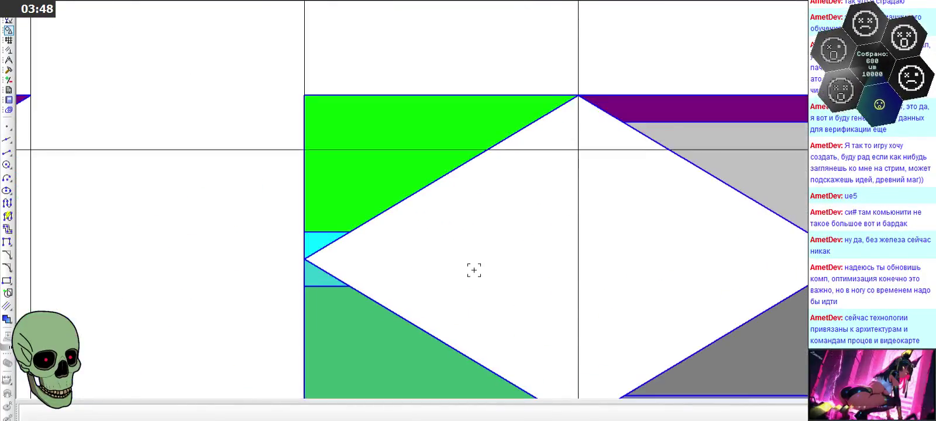
{"action": "scroll", "coordinate": [300, 255], "scroll_direction": "up", "scroll_amount": 1}
Step: Delete the copy's cyan and teal vertex pieces and its grey triangles
{"action": "left_click_drag", "start_coordinate": [256, 215], "coordinate": [381, 292]}
{"action": "key", "text": "Delete"}
{"action": "scroll", "coordinate": [236, 202], "scroll_direction": "down", "scroll_amount": 1}
{"action": "left_click", "coordinate": [593, 182]}
{"action": "key", "text": "Delete"}
{"action": "left_click", "coordinate": [606, 290]}
{"action": "key", "text": "Delete"}
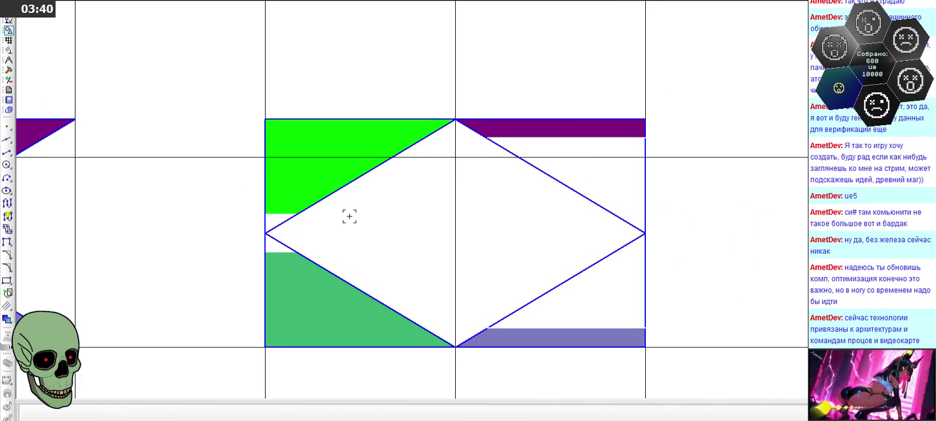
Step: Delete the green, teal, lavender and purple pieces, leaving only outlines
{"action": "key", "text": "Delete"}
{"action": "left_click", "coordinate": [303, 282]}
{"action": "key", "text": "Delete"}
{"action": "left_click", "coordinate": [591, 334]}
{"action": "key", "text": "Delete"}
{"action": "left_click", "coordinate": [567, 125]}
{"action": "key", "text": "Delete"}
{"action": "scroll", "coordinate": [643, 150], "scroll_direction": "down", "scroll_amount": 2}
{"action": "scroll", "coordinate": [644, 152], "scroll_direction": "down", "scroll_amount": 2}
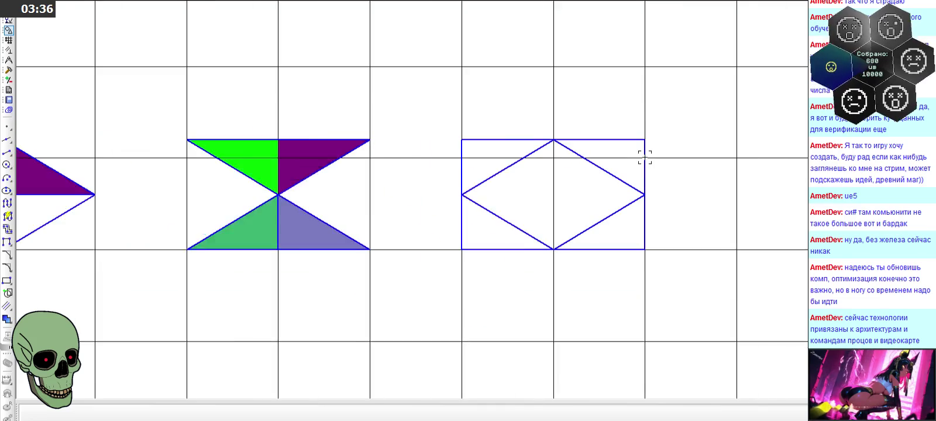
{"action": "scroll", "coordinate": [645, 156], "scroll_direction": "down", "scroll_amount": 1}
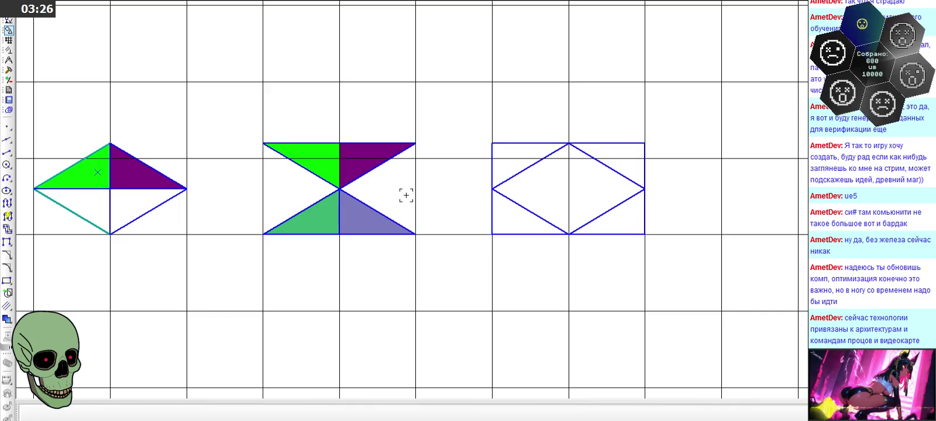
{"action": "scroll", "coordinate": [392, 104], "scroll_direction": "down", "scroll_amount": 3}
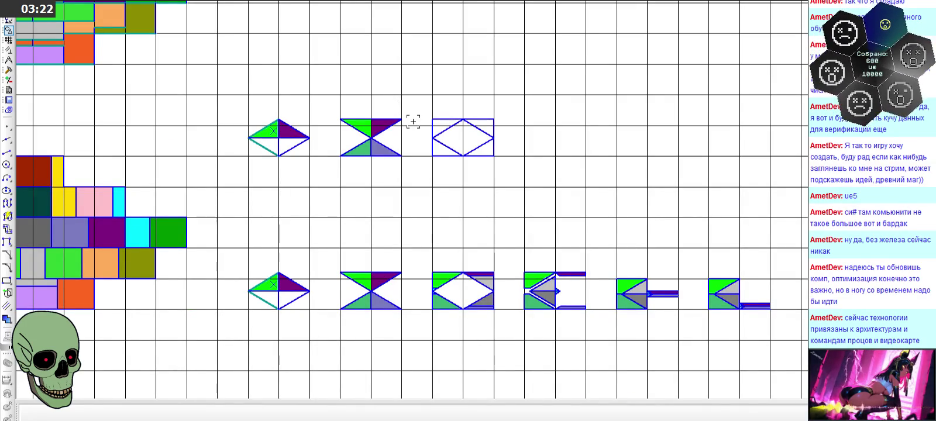
{"action": "scroll", "coordinate": [652, 330], "scroll_direction": "up", "scroll_amount": 1}
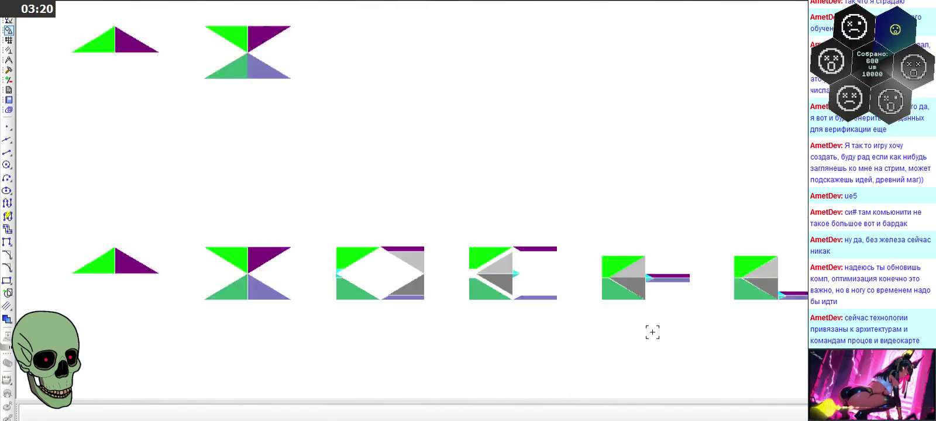
{"action": "scroll", "coordinate": [652, 330], "scroll_direction": "up", "scroll_amount": 2}
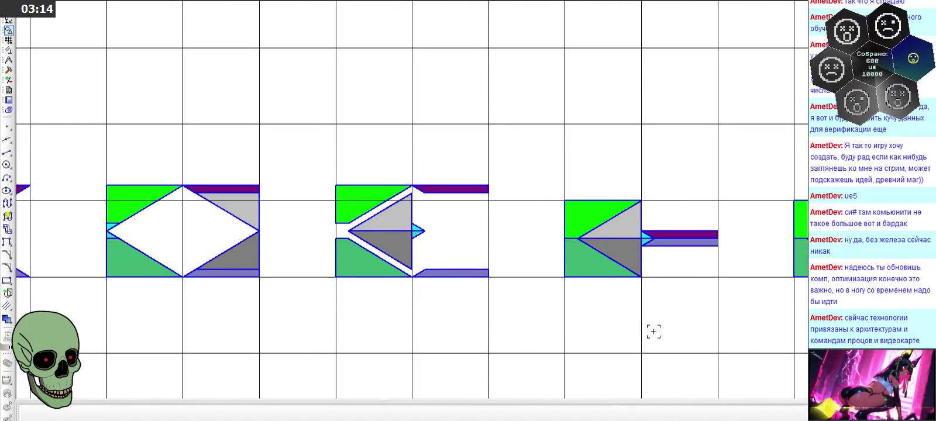
{"action": "scroll", "coordinate": [654, 331], "scroll_direction": "down", "scroll_amount": 1}
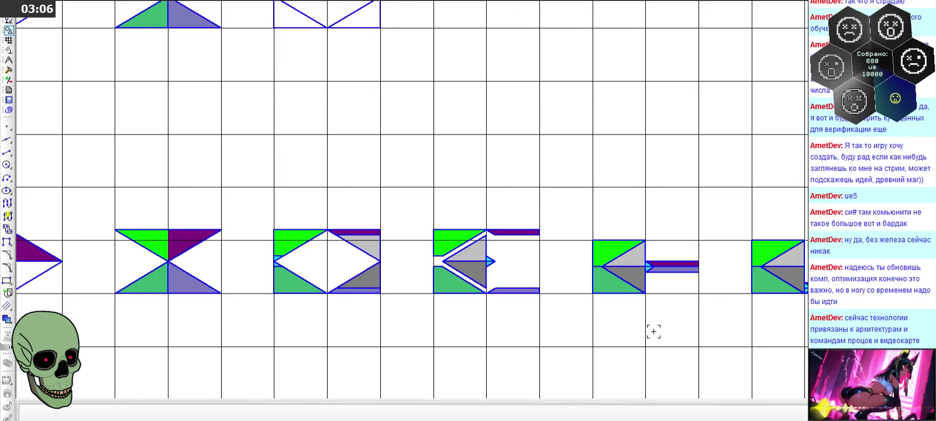
{"action": "scroll", "coordinate": [654, 332], "scroll_direction": "down", "scroll_amount": 1}
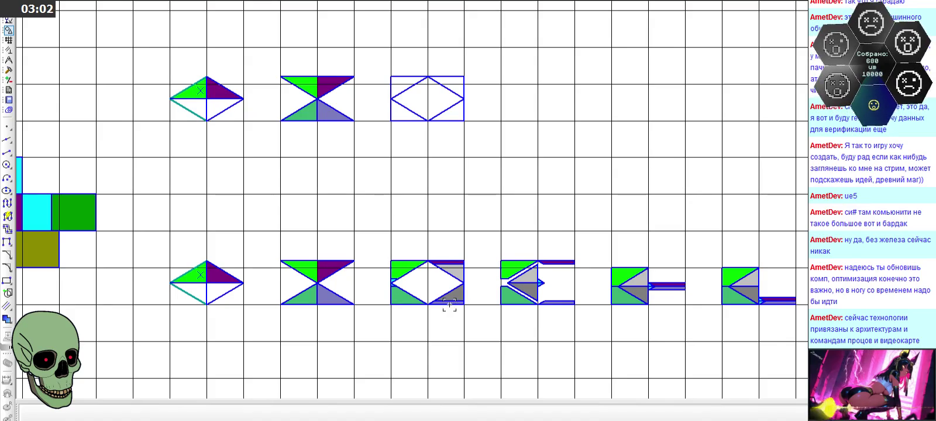
{"action": "scroll", "coordinate": [391, 277], "scroll_direction": "up", "scroll_amount": 3}
{"action": "scroll", "coordinate": [391, 277], "scroll_direction": "up", "scroll_amount": 4}
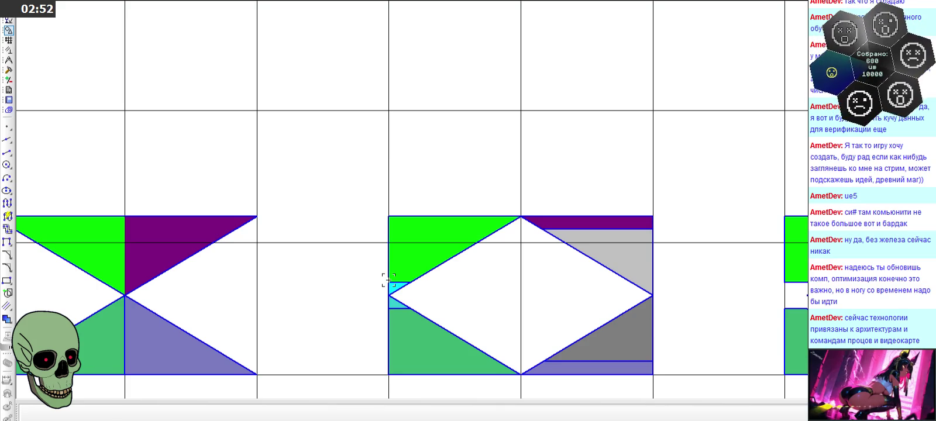
Step: Start a line segment at the diamond, then cancel it
{"action": "left_click", "coordinate": [8, 152]}
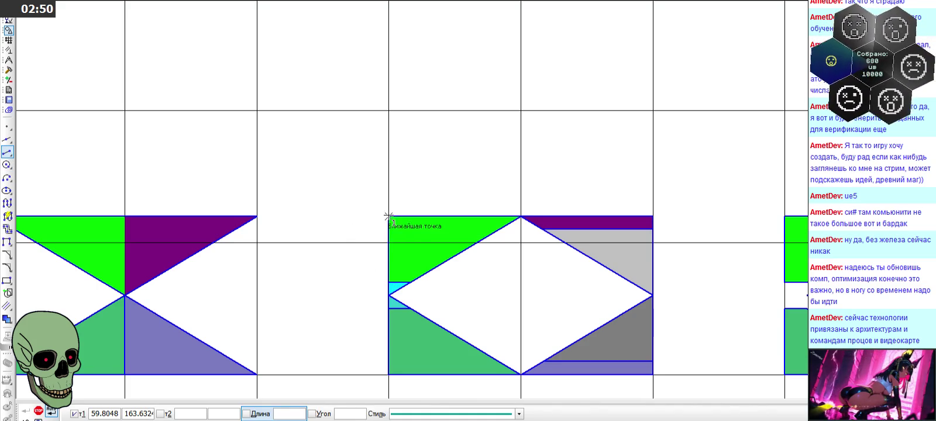
{"action": "left_click", "coordinate": [389, 217]}
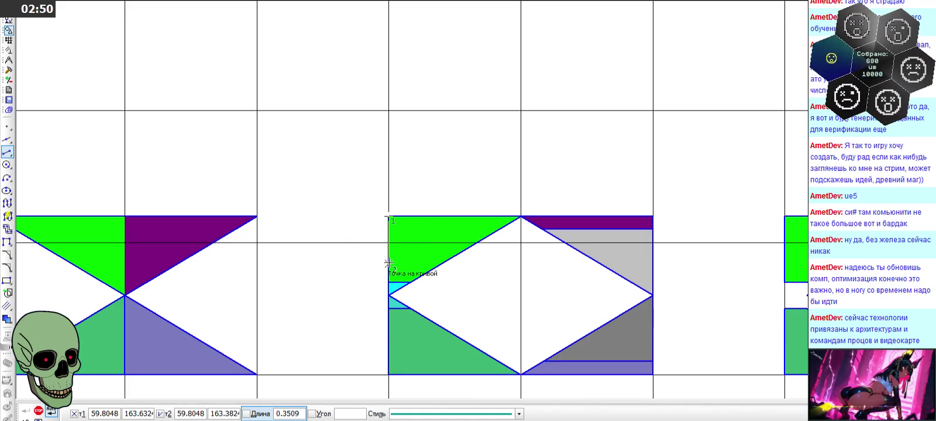
{"action": "left_click", "coordinate": [38, 411]}
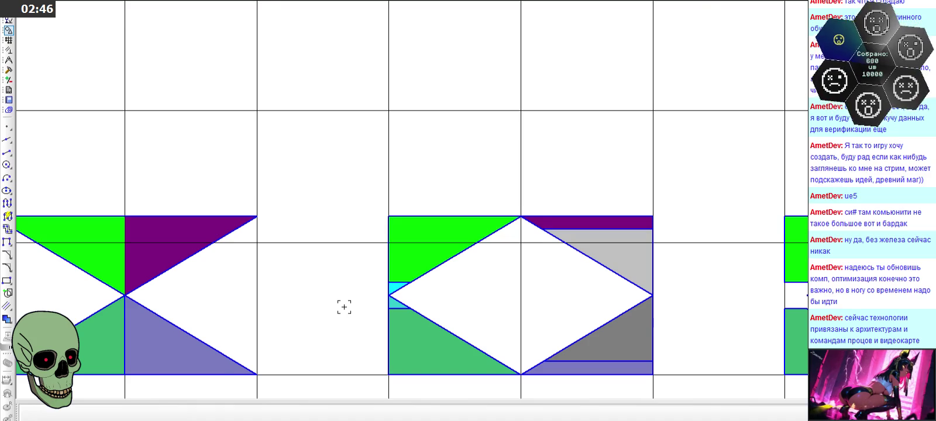
{"action": "scroll", "coordinate": [344, 307], "scroll_direction": "down", "scroll_amount": 2}
{"action": "scroll", "coordinate": [344, 307], "scroll_direction": "down", "scroll_amount": 2}
{"action": "scroll", "coordinate": [80, 130], "scroll_direction": "up", "scroll_amount": 2}
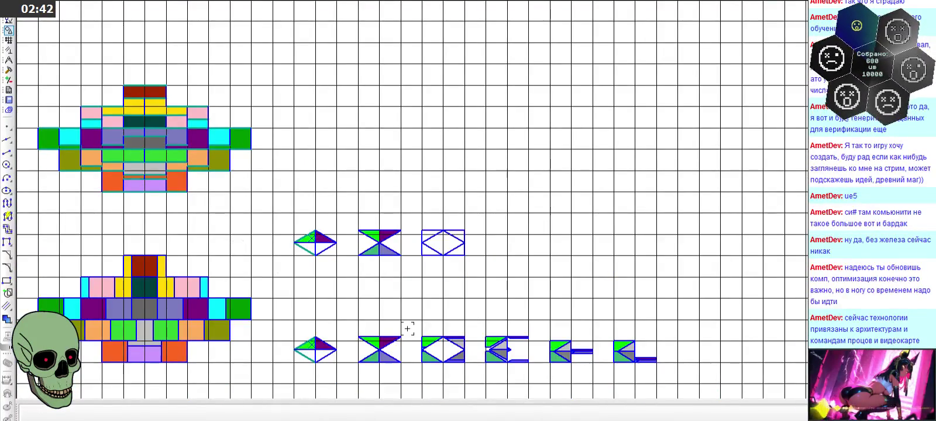
{"action": "scroll", "coordinate": [398, 247], "scroll_direction": "up", "scroll_amount": 2}
{"action": "scroll", "coordinate": [398, 247], "scroll_direction": "up", "scroll_amount": 2}
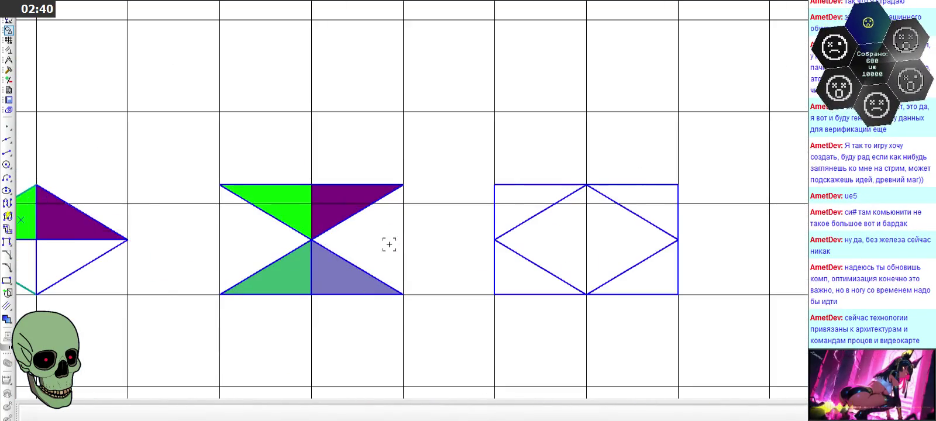
Step: Draw a short main-style solid line segment with length 2
{"action": "left_click", "coordinate": [7, 152]}
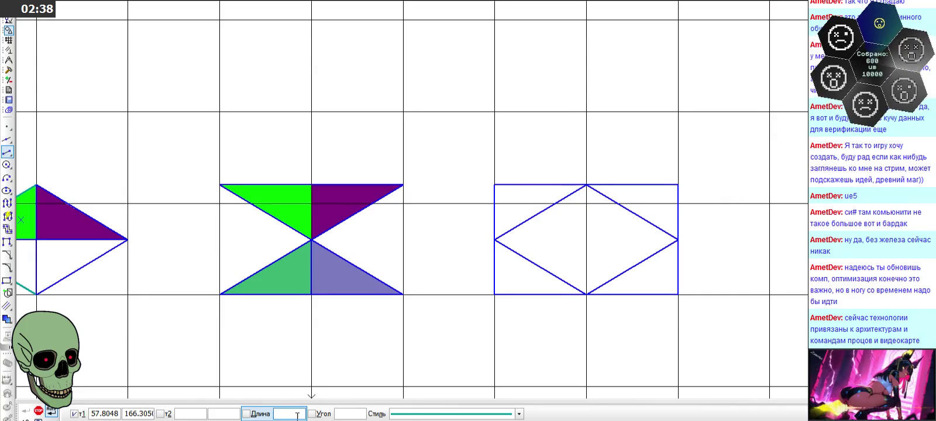
{"action": "left_click", "coordinate": [422, 417]}
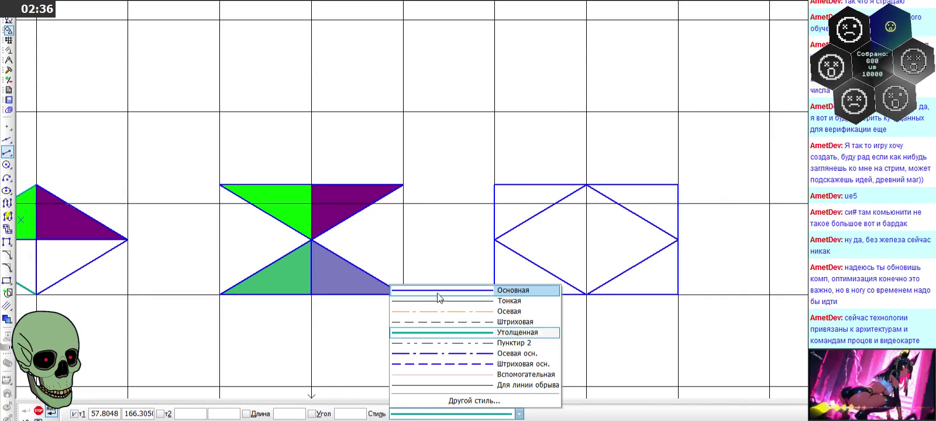
{"action": "left_click", "coordinate": [462, 288]}
{"action": "type", "text": "2/10"}
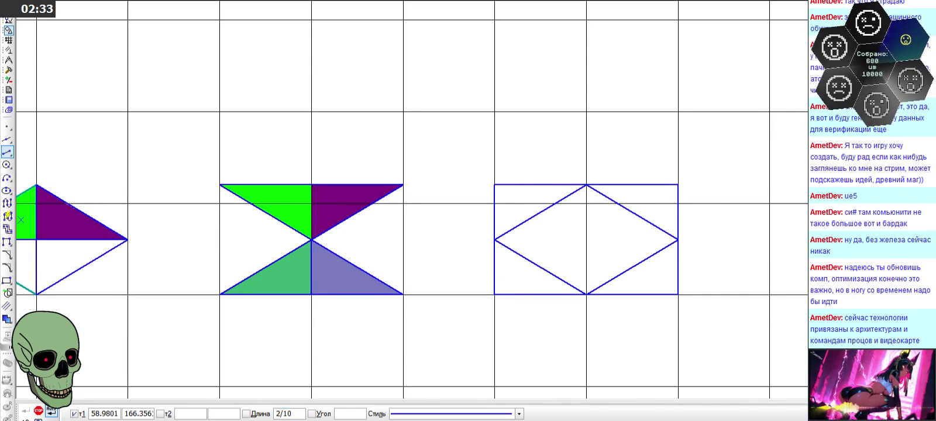
{"action": "key", "text": "Return"}
{"action": "scroll", "coordinate": [512, 288], "scroll_direction": "up", "scroll_amount": 1}
{"action": "scroll", "coordinate": [466, 182], "scroll_direction": "up", "scroll_amount": 4}
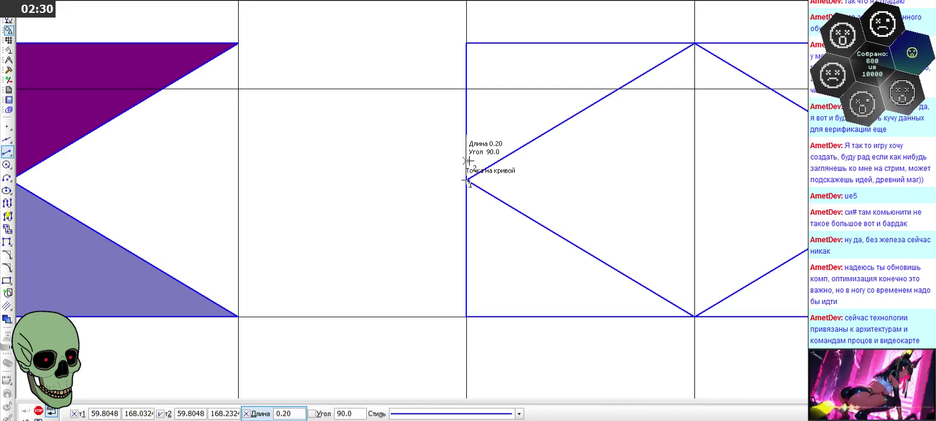
Step: Place a horizontal auxiliary line across the diamond just above its left vertex
{"action": "left_click", "coordinate": [7, 138]}
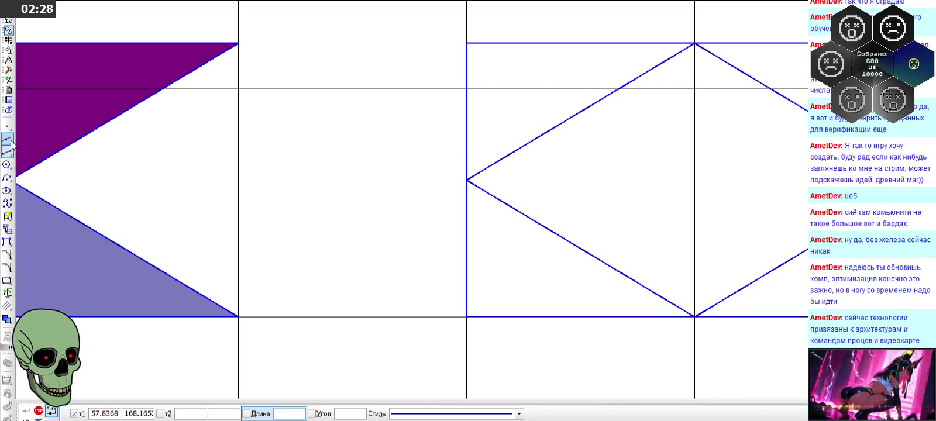
{"action": "double_click", "coordinate": [465, 135]}
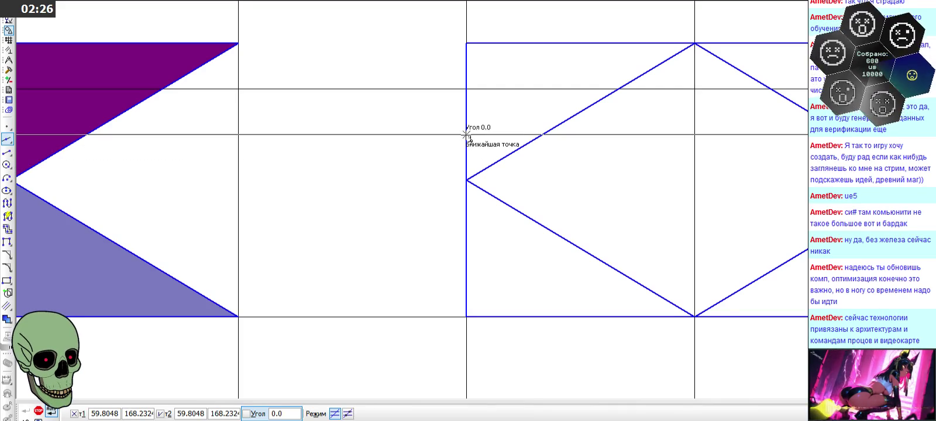
{"action": "left_click", "coordinate": [38, 410]}
{"action": "left_click", "coordinate": [467, 155]}
{"action": "key", "text": "Escape"}
{"action": "scroll", "coordinate": [427, 168], "scroll_direction": "down", "scroll_amount": 1}
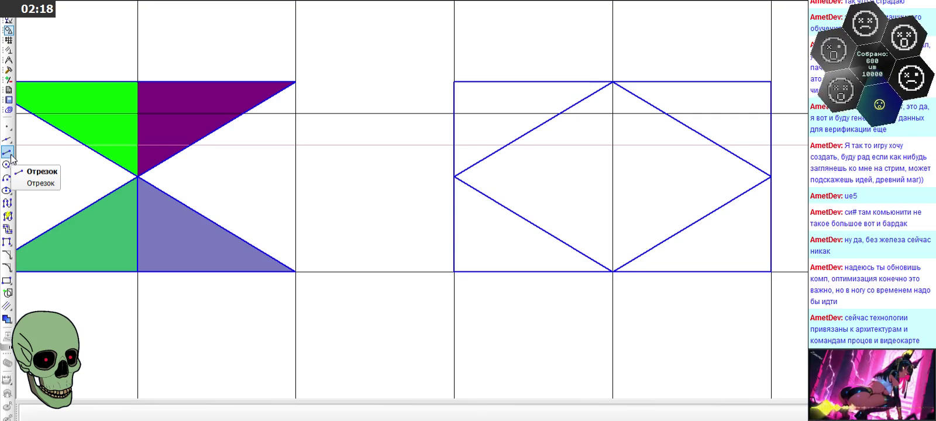
Step: Draw two horizontal segments from the frame's left edge to the diamond's upper and lower diagonals
{"action": "left_click", "coordinate": [557, 144]}
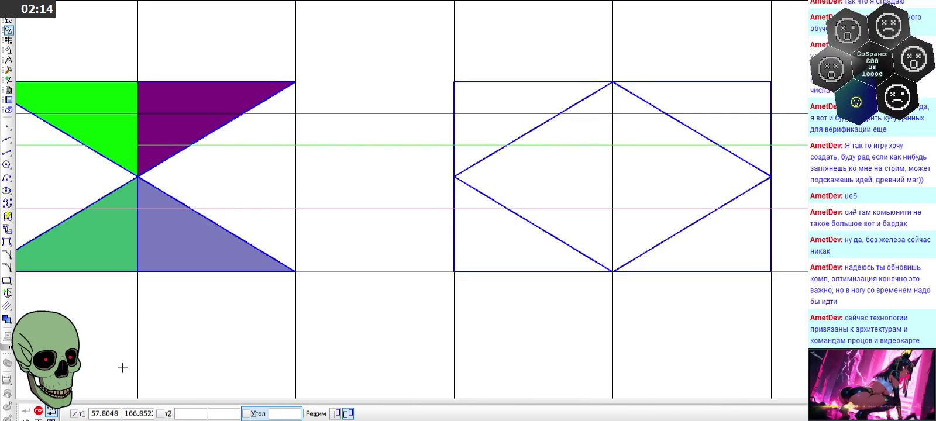
{"action": "left_click", "coordinate": [38, 411]}
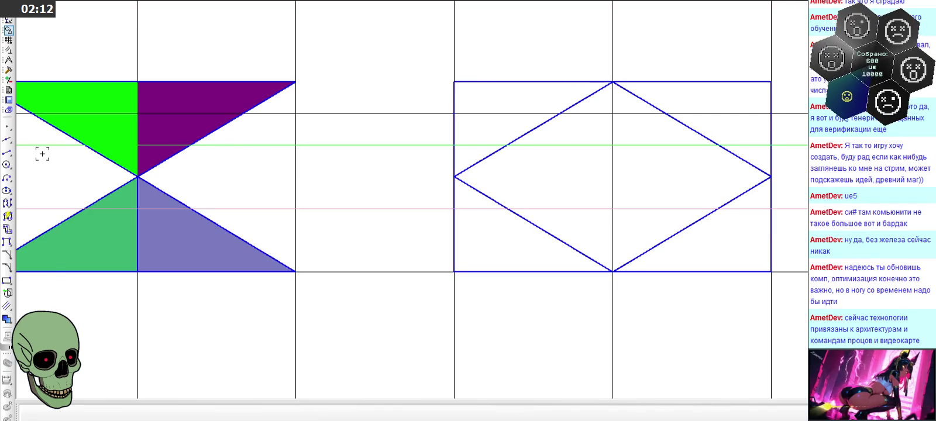
{"action": "left_click", "coordinate": [309, 154]}
{"action": "left_click", "coordinate": [400, 155]}
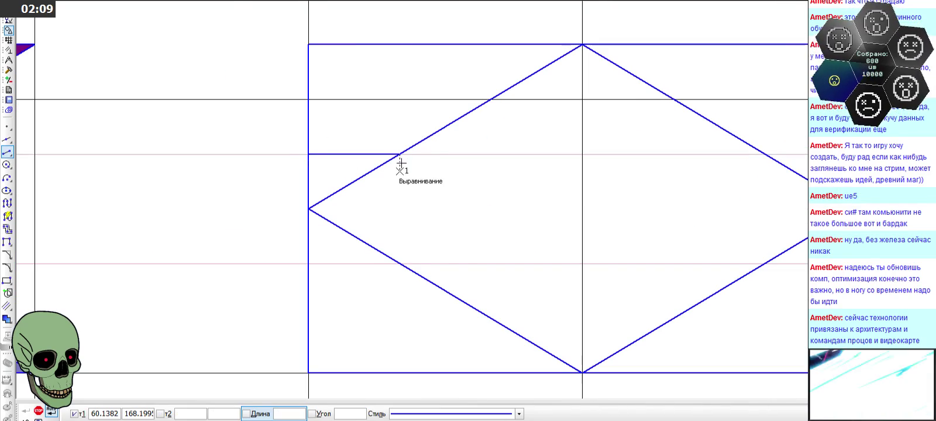
{"action": "left_click", "coordinate": [399, 263]}
{"action": "left_click", "coordinate": [309, 263]}
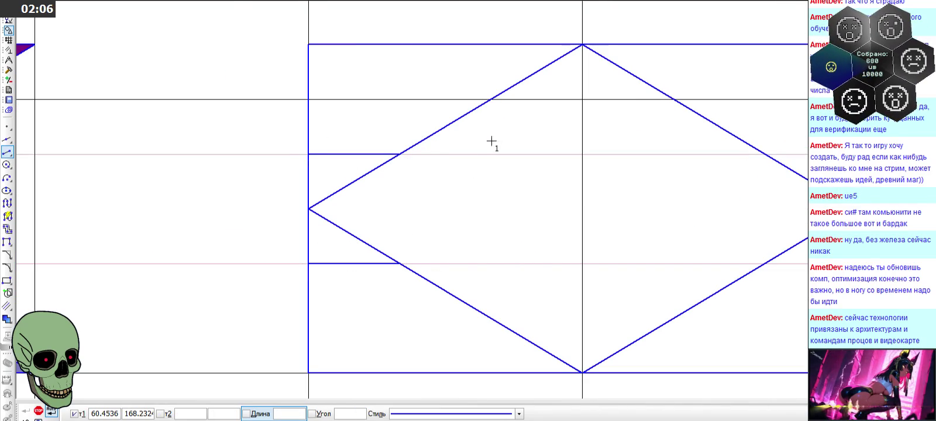
Step: Start a line at the purple strip's top-right corner, then cancel it
{"action": "scroll", "coordinate": [539, 100], "scroll_direction": "down", "scroll_amount": 1}
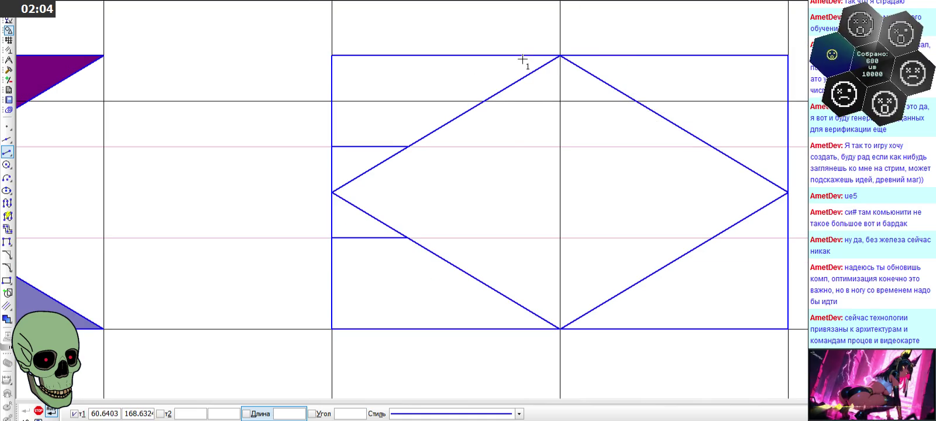
{"action": "scroll", "coordinate": [532, 55], "scroll_direction": "down", "scroll_amount": 3}
{"action": "scroll", "coordinate": [467, 66], "scroll_direction": "down", "scroll_amount": 2}
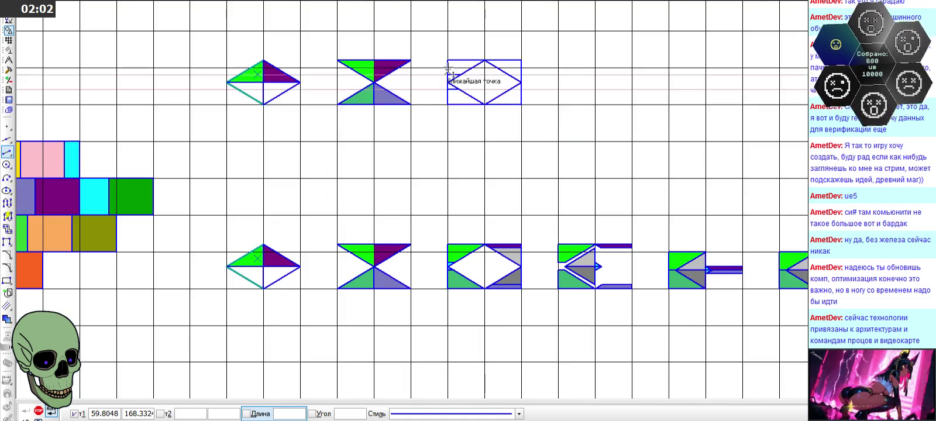
{"action": "scroll", "coordinate": [562, 251], "scroll_direction": "up", "scroll_amount": 3}
{"action": "scroll", "coordinate": [459, 196], "scroll_direction": "up", "scroll_amount": 2}
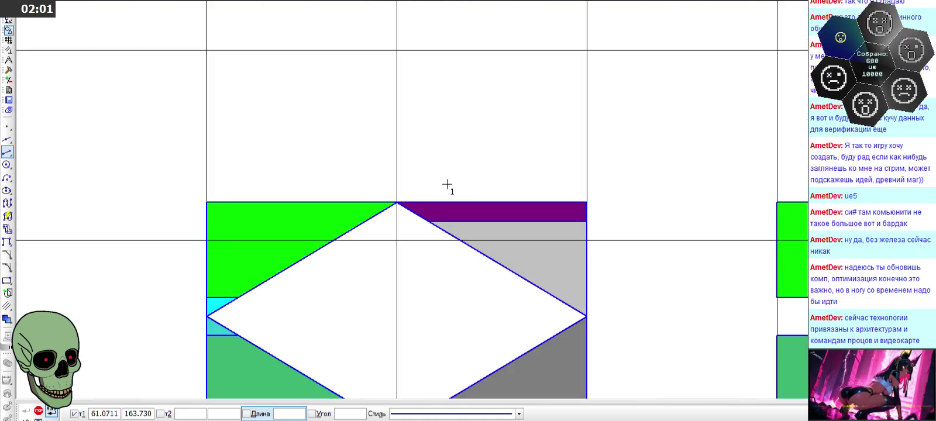
{"action": "left_click", "coordinate": [586, 203]}
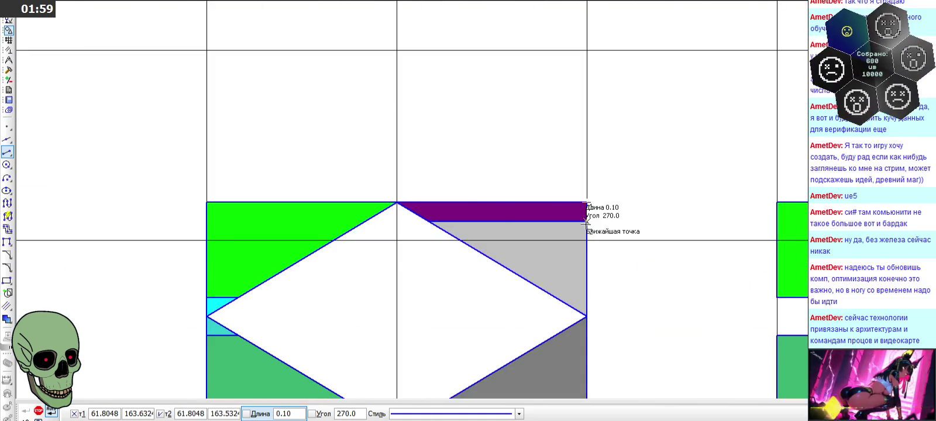
{"action": "left_click", "coordinate": [38, 411]}
{"action": "scroll", "coordinate": [240, 333], "scroll_direction": "down", "scroll_amount": 3}
{"action": "scroll", "coordinate": [322, 305], "scroll_direction": "down", "scroll_amount": 1}
{"action": "scroll", "coordinate": [330, 66], "scroll_direction": "up", "scroll_amount": 2}
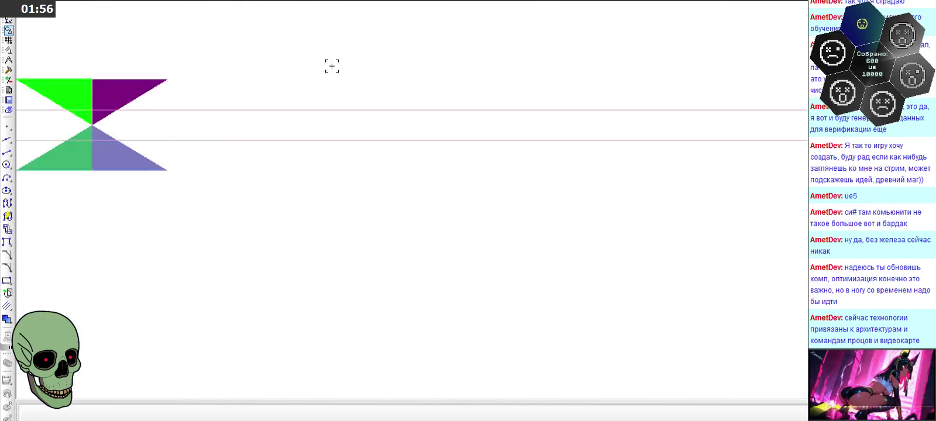
{"action": "scroll", "coordinate": [350, 94], "scroll_direction": "up", "scroll_amount": 2}
{"action": "left_click", "coordinate": [7, 152]}
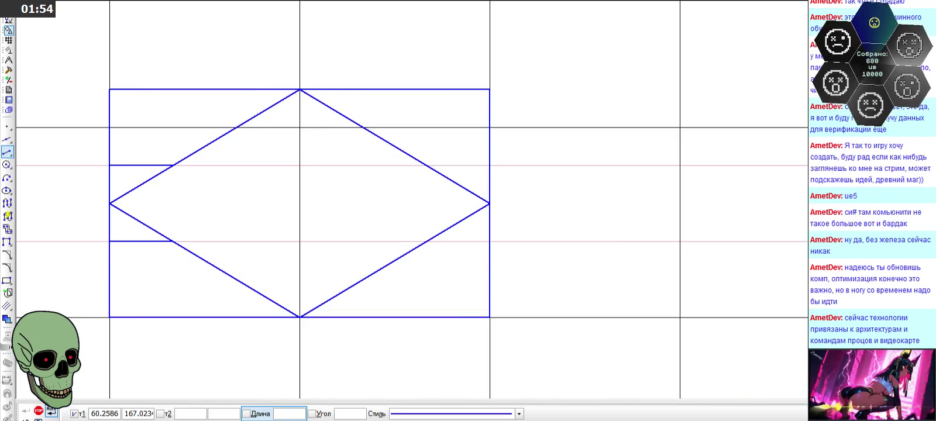
Step: Mirror the upper-right short line about an axis through the diamond's right vertex
{"action": "left_click", "coordinate": [305, 416]}
{"action": "type", "text": "0.2"}
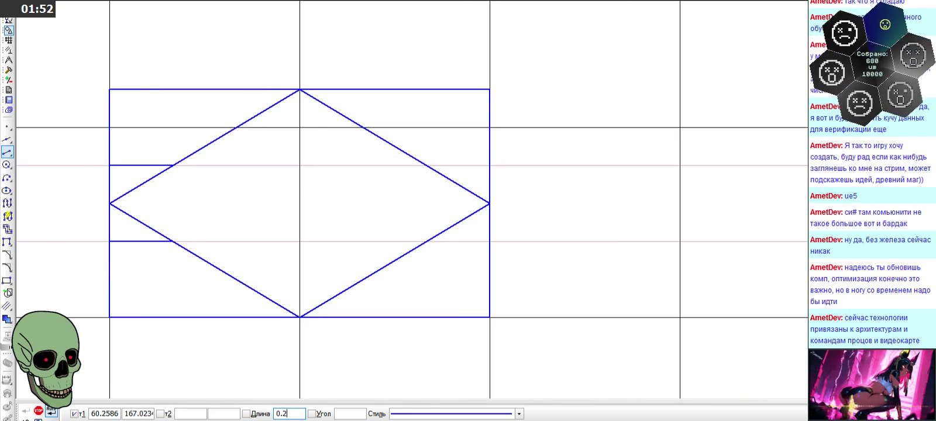
{"action": "type", "text": "0"}
{"action": "left_click", "coordinate": [536, 88]}
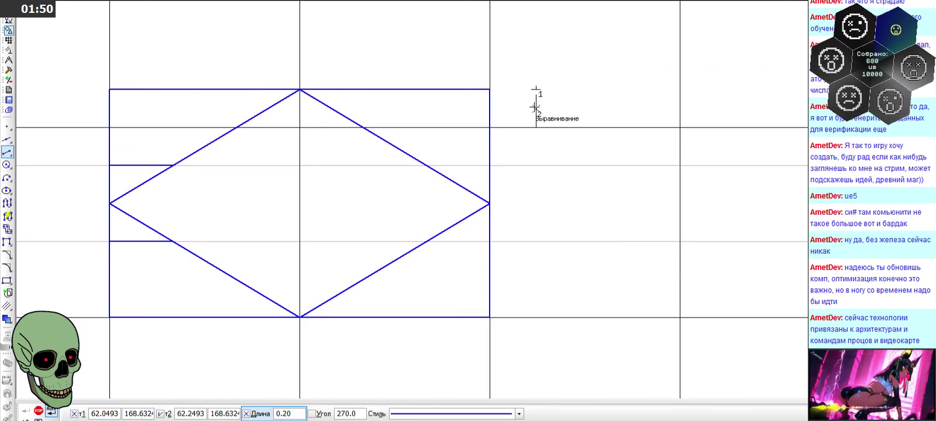
{"action": "key", "text": "Escape"}
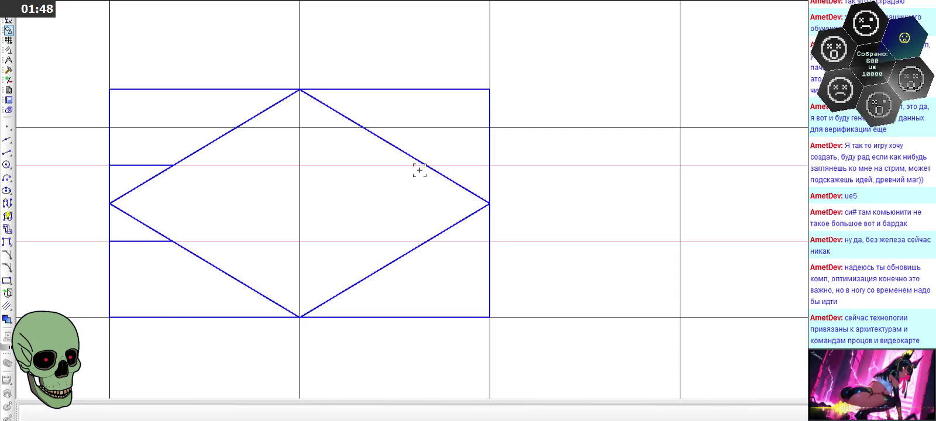
{"action": "left_click", "coordinate": [433, 127]}
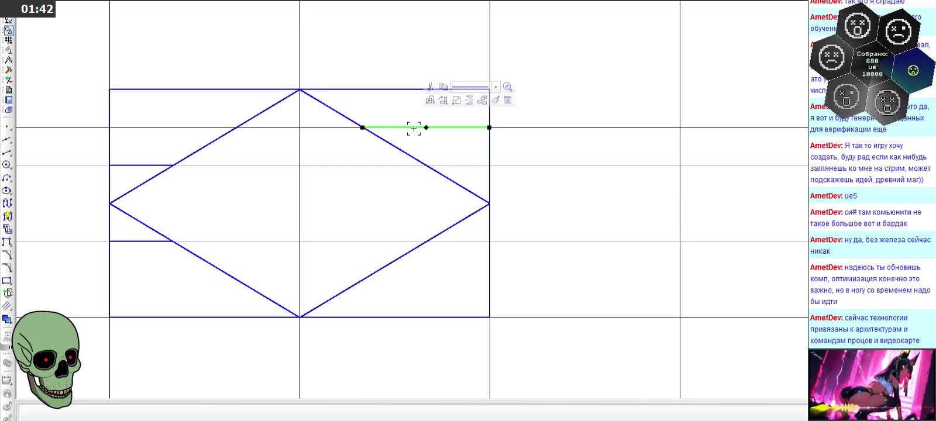
{"action": "left_click", "coordinate": [468, 104]}
{"action": "left_click", "coordinate": [489, 203]}
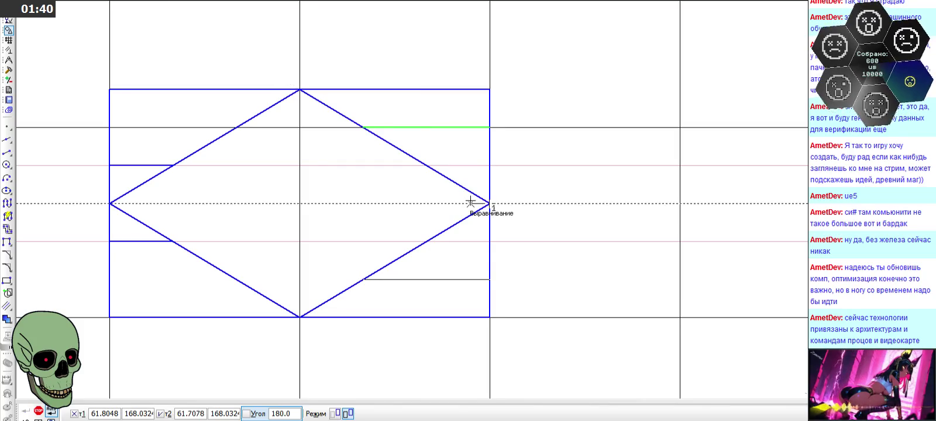
{"action": "left_click", "coordinate": [473, 204]}
{"action": "key", "text": "Escape"}
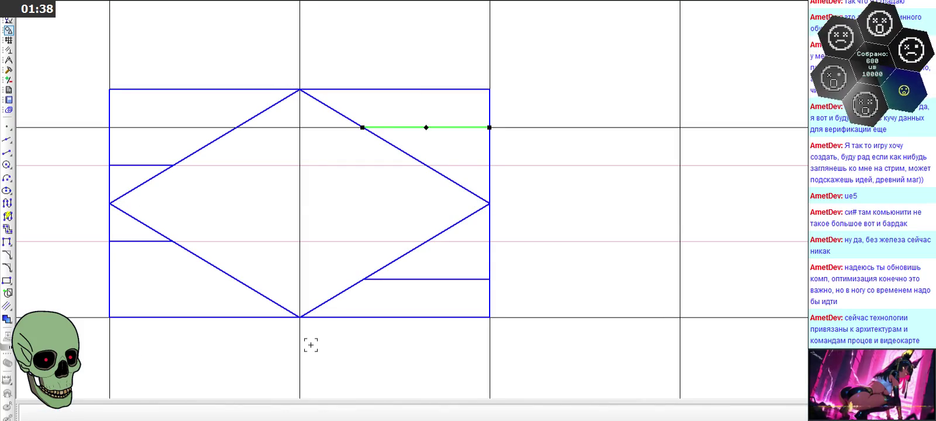
Step: Delete the upper and lower pink construction lines
{"action": "left_click", "coordinate": [520, 241]}
{"action": "key", "text": "Delete"}
{"action": "left_click", "coordinate": [544, 165]}
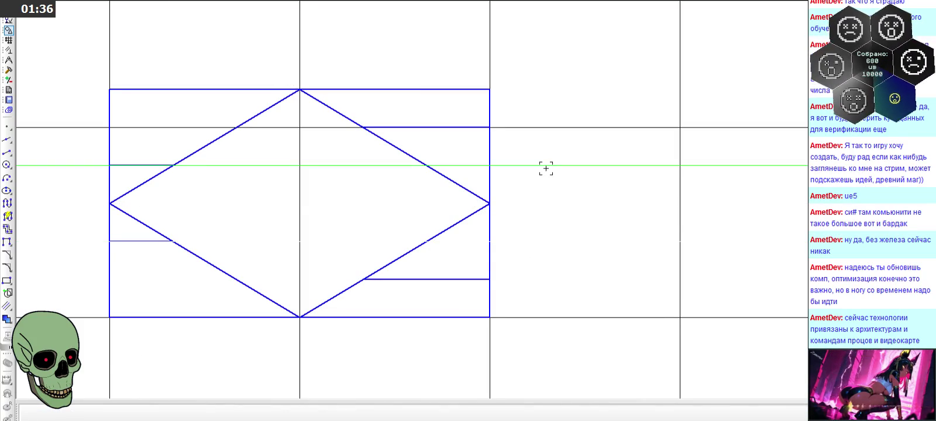
{"action": "key", "text": "Delete"}
{"action": "scroll", "coordinate": [556, 180], "scroll_direction": "down", "scroll_amount": 2}
{"action": "scroll", "coordinate": [555, 180], "scroll_direction": "down", "scroll_amount": 1}
{"action": "scroll", "coordinate": [507, 197], "scroll_direction": "down", "scroll_amount": 1}
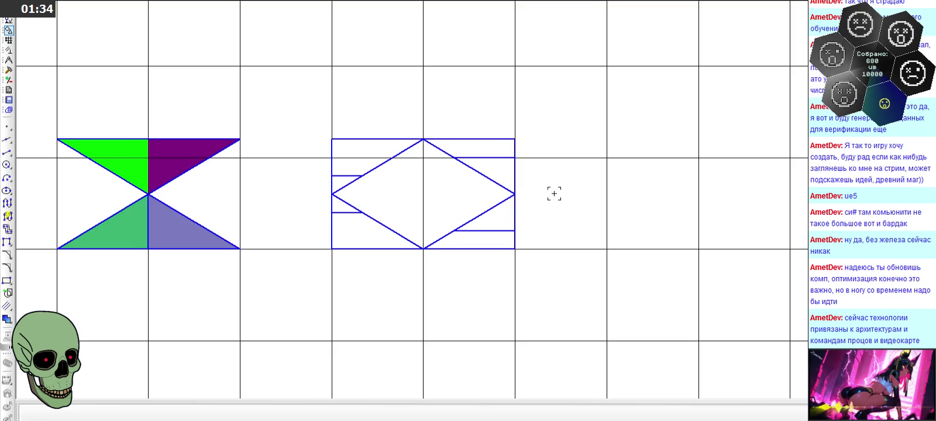
{"action": "scroll", "coordinate": [554, 193], "scroll_direction": "down", "scroll_amount": 2}
{"action": "scroll", "coordinate": [395, 163], "scroll_direction": "up", "scroll_amount": 3}
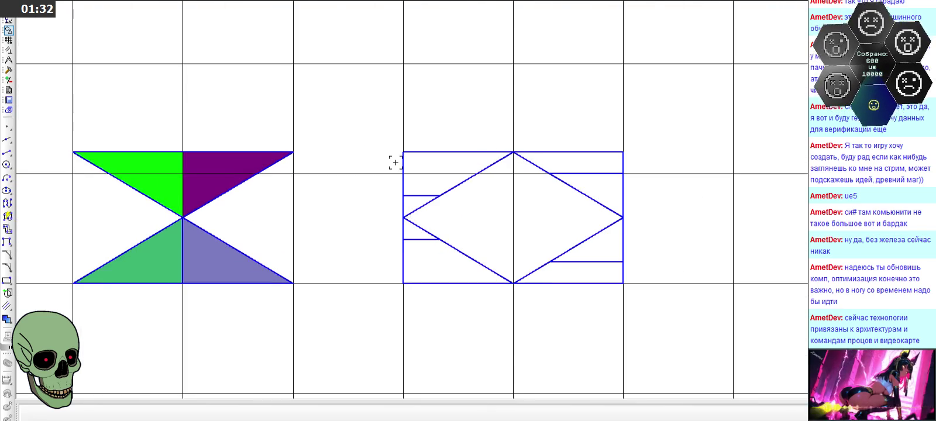
{"action": "scroll", "coordinate": [461, 127], "scroll_direction": "down", "scroll_amount": 1}
{"action": "scroll", "coordinate": [411, 159], "scroll_direction": "down", "scroll_amount": 2}
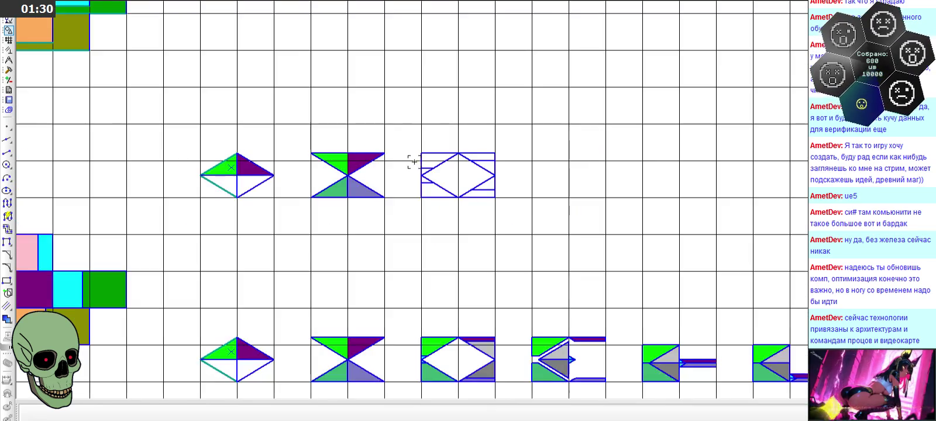
Step: Refill the upper-left hourglass triangle bright green
{"action": "scroll", "coordinate": [360, 160], "scroll_direction": "up", "scroll_amount": 3}
{"action": "double_click", "coordinate": [302, 154]}
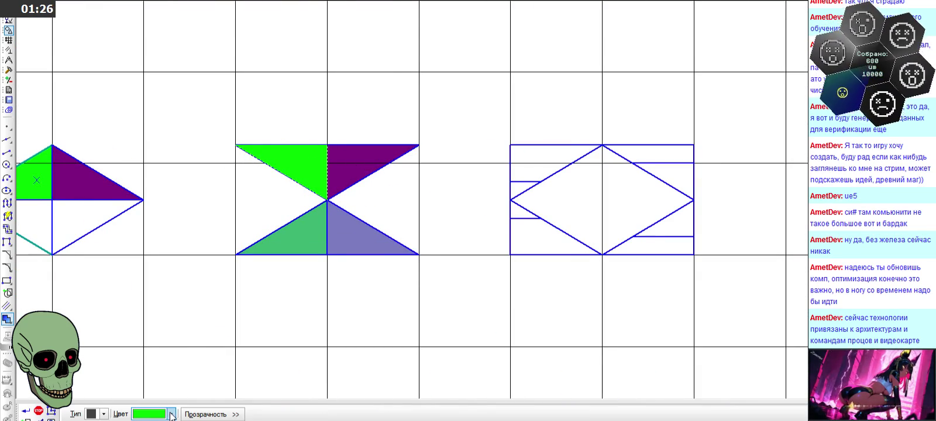
{"action": "left_click", "coordinate": [172, 414]}
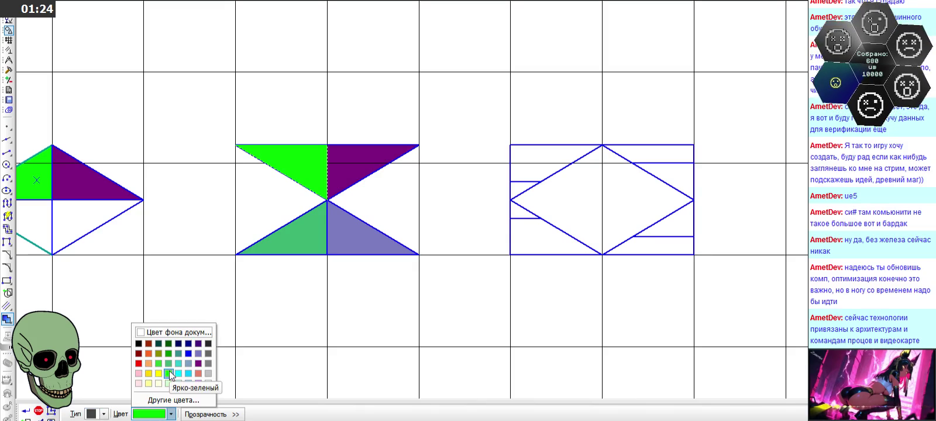
{"action": "left_click", "coordinate": [38, 411]}
{"action": "left_click", "coordinate": [467, 310]}
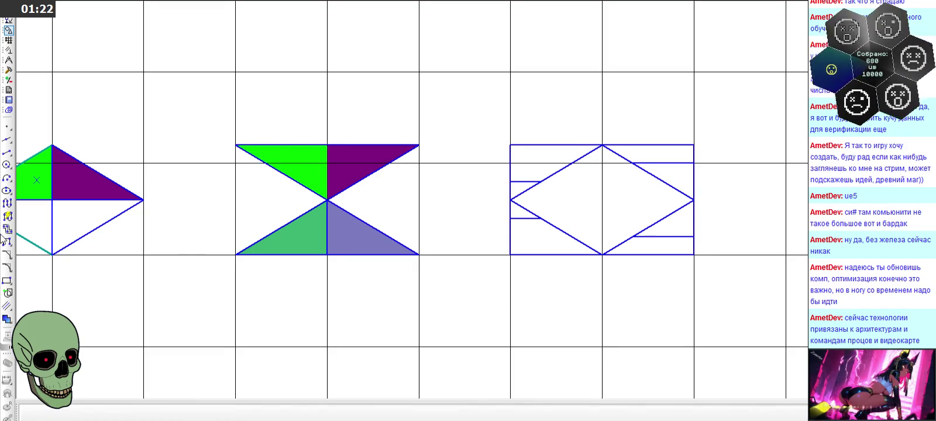
{"action": "left_click", "coordinate": [299, 238]}
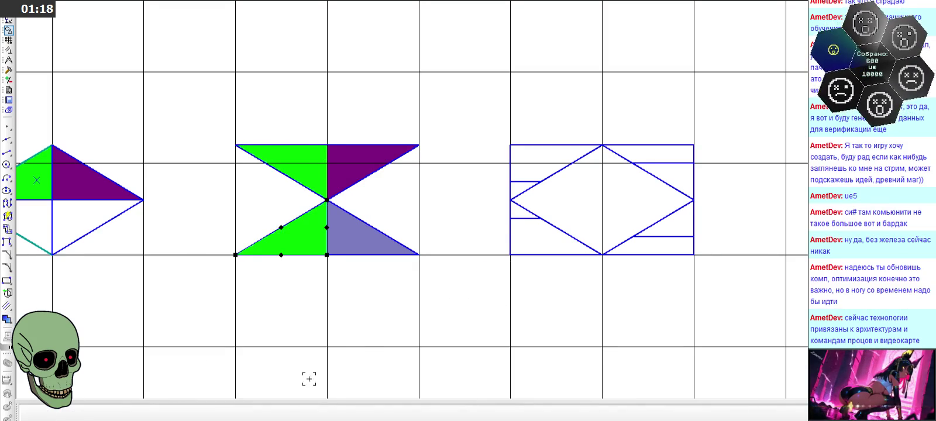
{"action": "scroll", "coordinate": [571, 186], "scroll_direction": "up", "scroll_amount": 1}
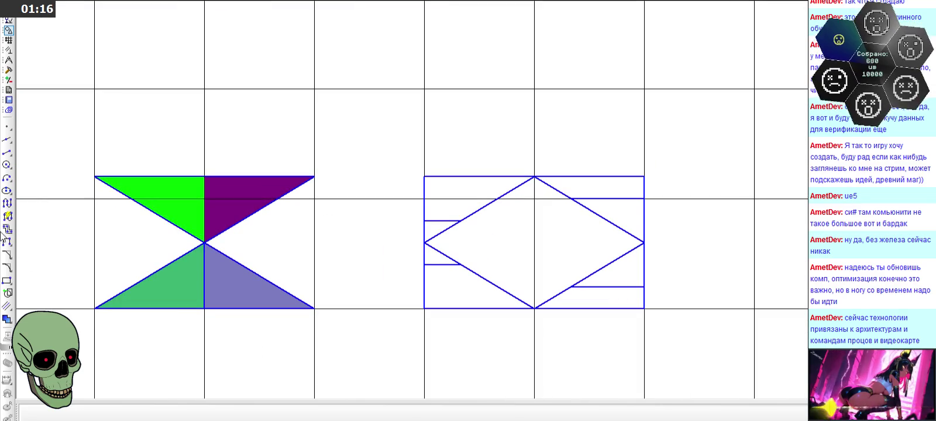
Step: Fill the framed diamond's top-left region bright green and lower-left region medium green
{"action": "left_click", "coordinate": [7, 319]}
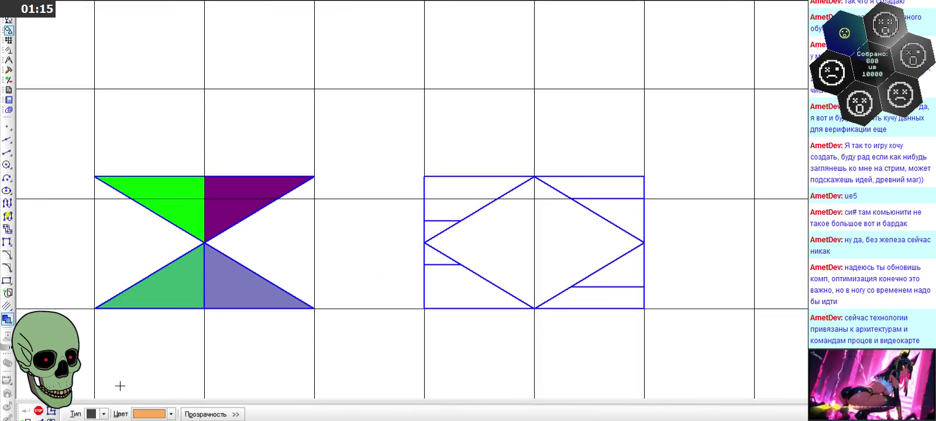
{"action": "left_click", "coordinate": [166, 414]}
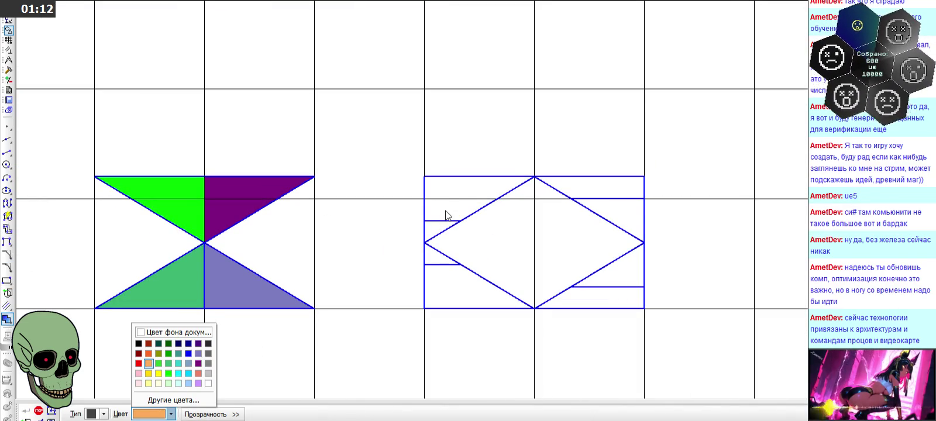
{"action": "left_click", "coordinate": [169, 373]}
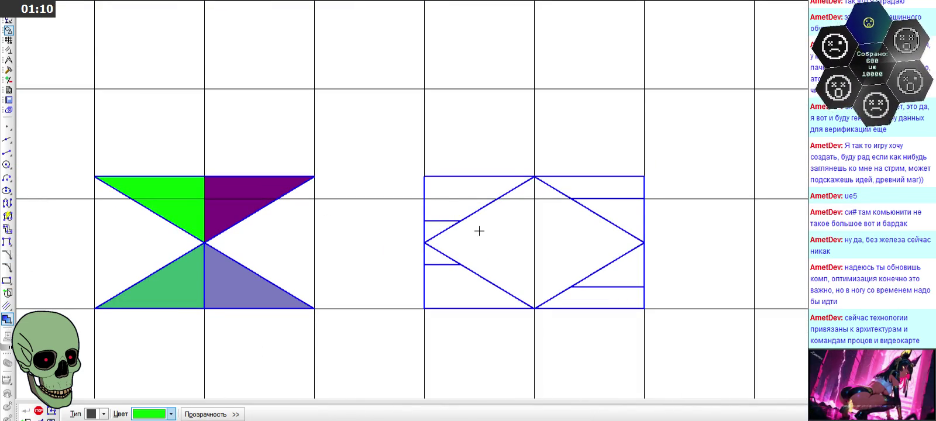
{"action": "left_click", "coordinate": [452, 189]}
{"action": "left_click", "coordinate": [25, 412]}
{"action": "left_click", "coordinate": [171, 414]}
{"action": "left_click", "coordinate": [179, 366]}
{"action": "left_click", "coordinate": [456, 294]}
{"action": "left_click", "coordinate": [28, 412]}
Step: Fill the top-right strip purple and the bottom-right strip lavender
{"action": "left_click", "coordinate": [142, 414]}
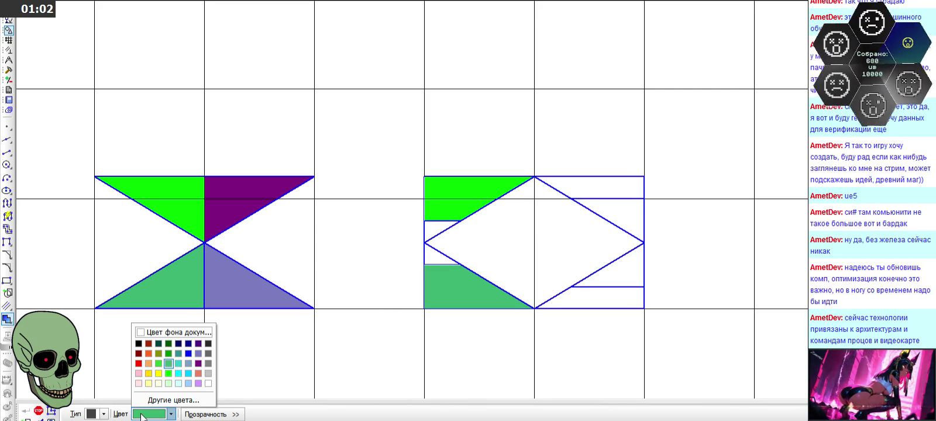
{"action": "left_click", "coordinate": [198, 363]}
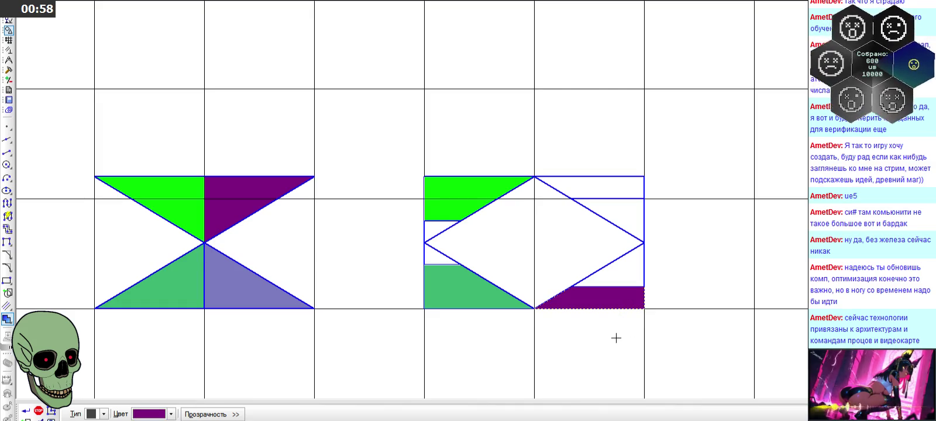
{"action": "left_click", "coordinate": [610, 301]}
{"action": "left_click", "coordinate": [606, 191]}
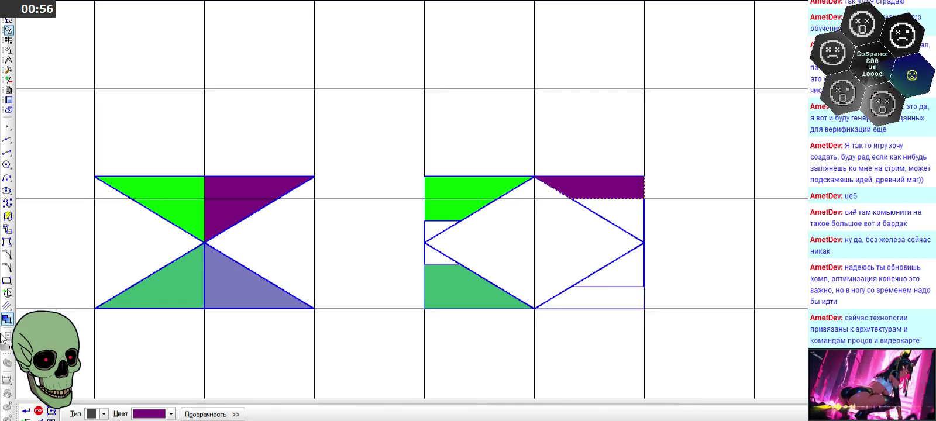
{"action": "left_click", "coordinate": [154, 408]}
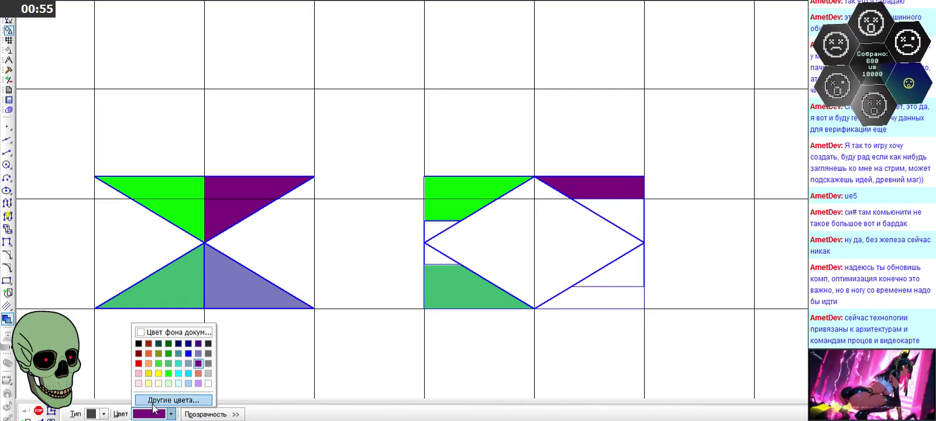
{"action": "left_click", "coordinate": [198, 353]}
{"action": "left_click", "coordinate": [593, 296]}
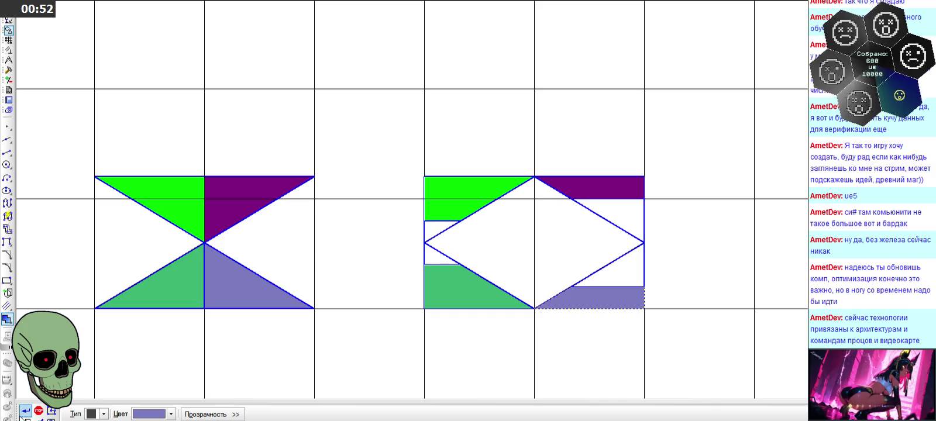
{"action": "scroll", "coordinate": [434, 168], "scroll_direction": "down", "scroll_amount": 3}
{"action": "scroll", "coordinate": [434, 168], "scroll_direction": "down", "scroll_amount": 2}
Step: Fill the small region left of the lower-row diamond cyan
{"action": "scroll", "coordinate": [434, 168], "scroll_direction": "down", "scroll_amount": 1}
{"action": "scroll", "coordinate": [347, 337], "scroll_direction": "up", "scroll_amount": 3}
{"action": "scroll", "coordinate": [469, 284], "scroll_direction": "up", "scroll_amount": 3}
{"action": "scroll", "coordinate": [469, 284], "scroll_direction": "down", "scroll_amount": 3}
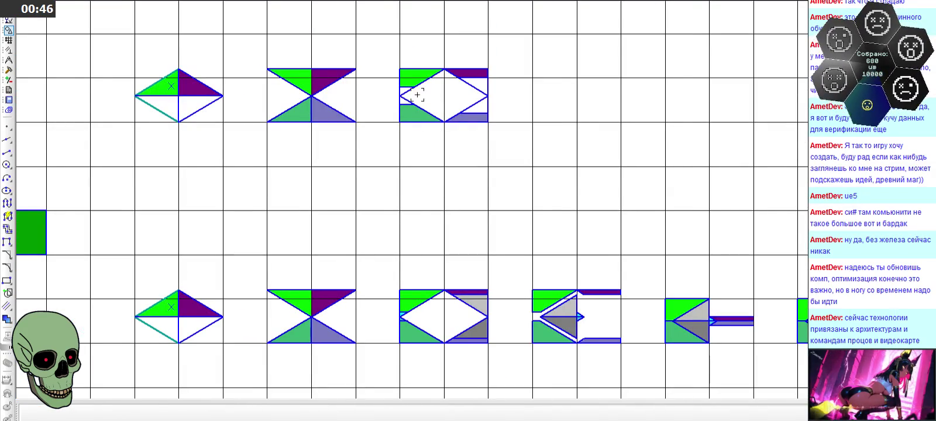
{"action": "scroll", "coordinate": [419, 113], "scroll_direction": "up", "scroll_amount": 2}
{"action": "scroll", "coordinate": [418, 78], "scroll_direction": "up", "scroll_amount": 2}
{"action": "scroll", "coordinate": [417, 89], "scroll_direction": "down", "scroll_amount": 3}
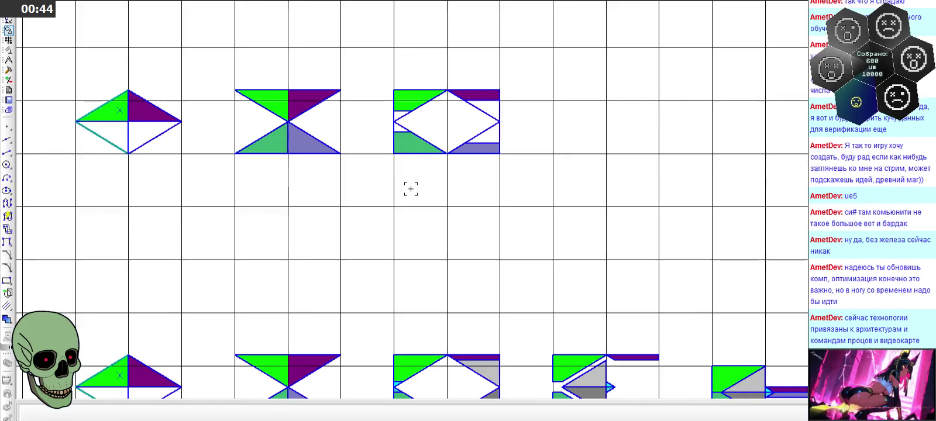
{"action": "scroll", "coordinate": [414, 182], "scroll_direction": "down", "scroll_amount": 1}
{"action": "scroll", "coordinate": [407, 109], "scroll_direction": "up", "scroll_amount": 3}
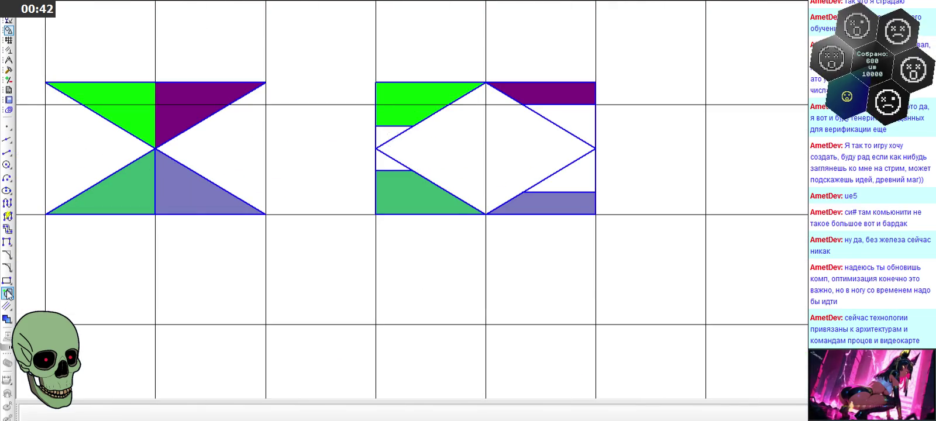
{"action": "left_click", "coordinate": [7, 319]}
{"action": "scroll", "coordinate": [295, 131], "scroll_direction": "down", "scroll_amount": 3}
{"action": "scroll", "coordinate": [296, 131], "scroll_direction": "down", "scroll_amount": 3}
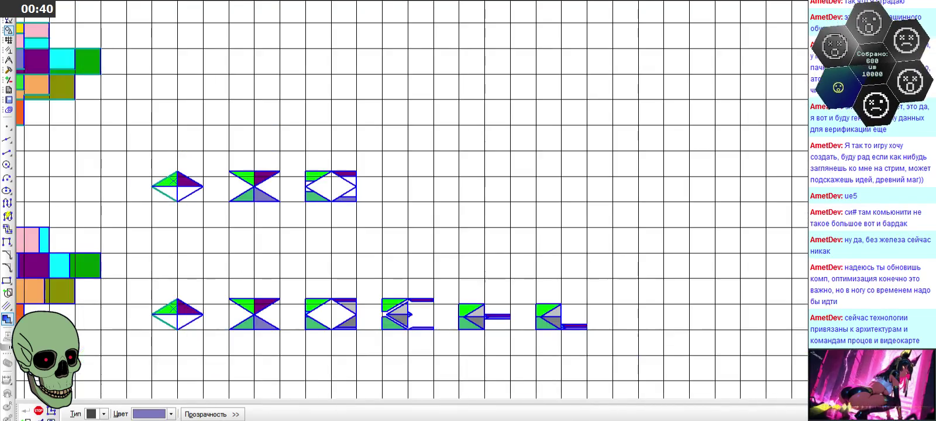
{"action": "scroll", "coordinate": [265, 315], "scroll_direction": "up", "scroll_amount": 4}
{"action": "scroll", "coordinate": [421, 307], "scroll_direction": "up", "scroll_amount": 5}
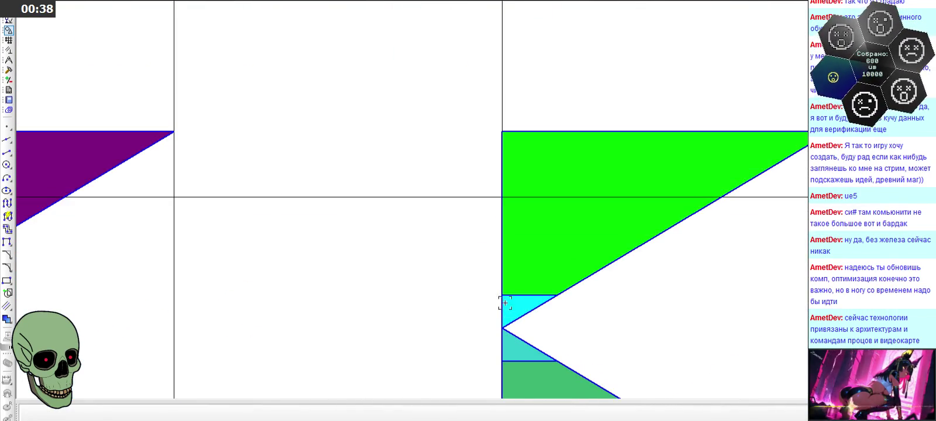
{"action": "scroll", "coordinate": [511, 307], "scroll_direction": "up", "scroll_amount": 2}
{"action": "left_click", "coordinate": [511, 307]}
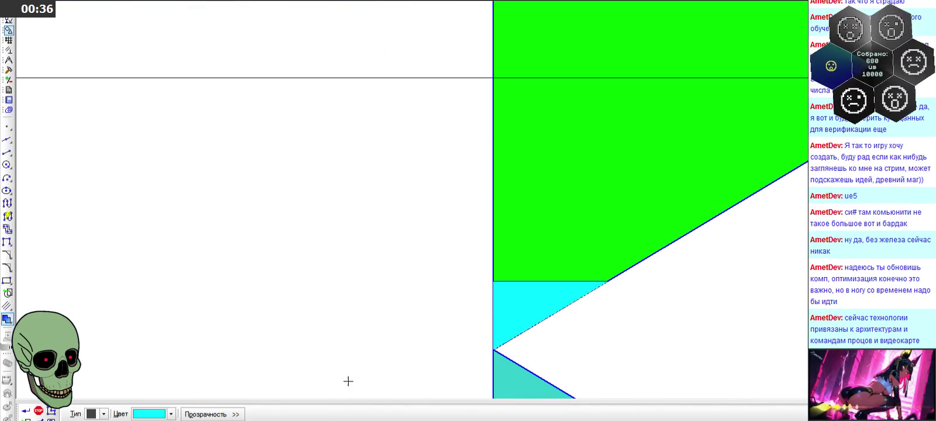
Step: Fill the small triangle below it teal
{"action": "left_click", "coordinate": [171, 414]}
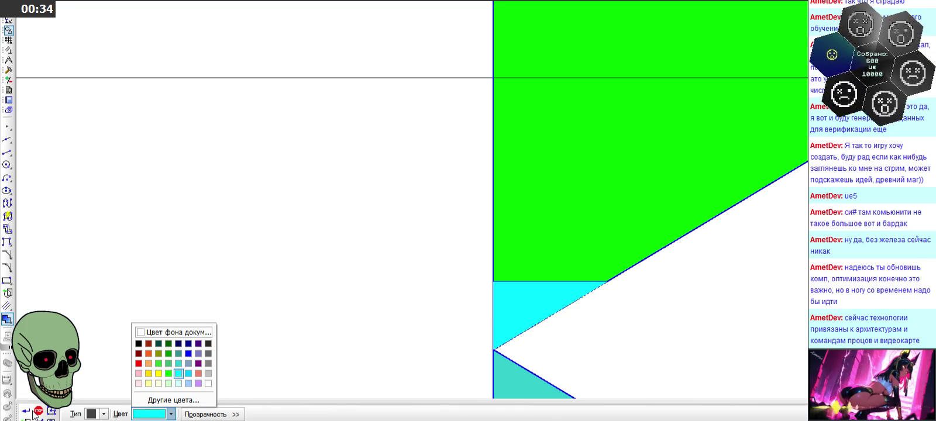
{"action": "left_click", "coordinate": [220, 308]}
{"action": "scroll", "coordinate": [292, 298], "scroll_direction": "down", "scroll_amount": 2}
{"action": "scroll", "coordinate": [363, 304], "scroll_direction": "up", "scroll_amount": 2}
{"action": "left_click", "coordinate": [416, 308]}
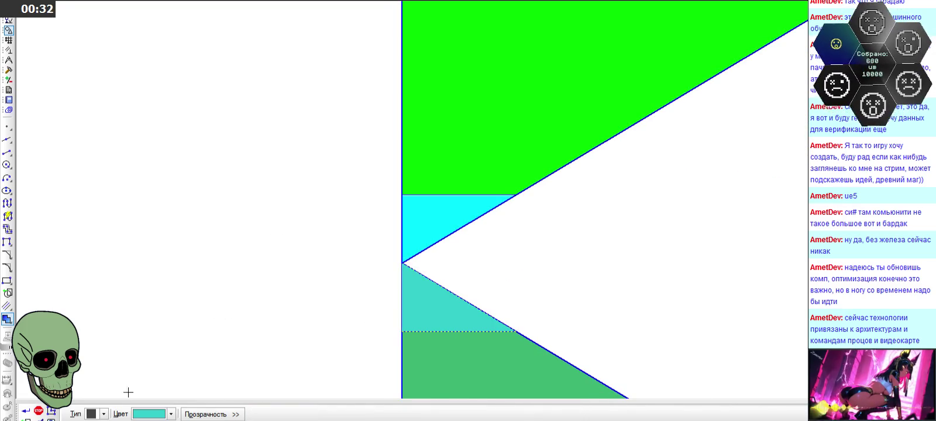
{"action": "left_click", "coordinate": [171, 414]}
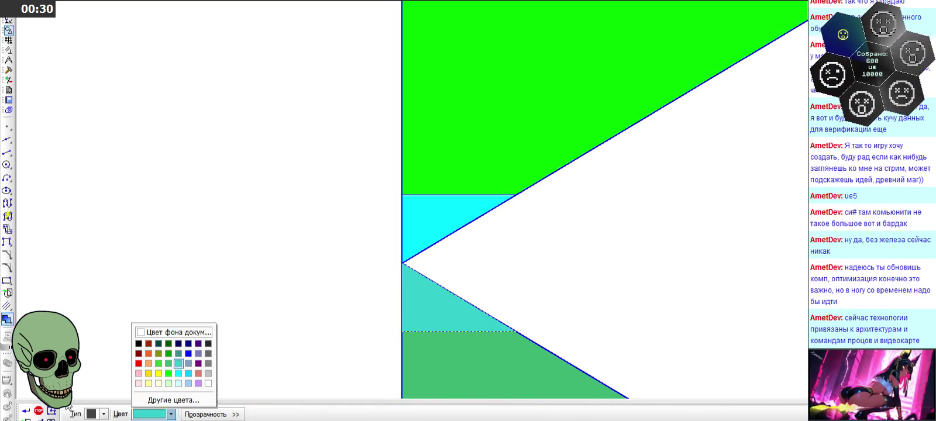
{"action": "left_click", "coordinate": [168, 363]}
Step: Colour the upper-right triangle light grey and the lower-right triangle Серый 40%
{"action": "scroll", "coordinate": [313, 216], "scroll_direction": "down", "scroll_amount": 3}
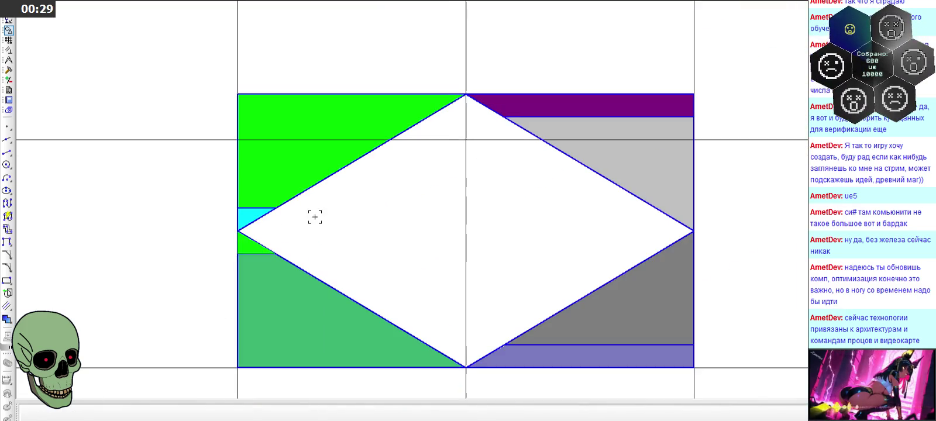
{"action": "left_click", "coordinate": [627, 166]}
{"action": "left_click", "coordinate": [170, 414]}
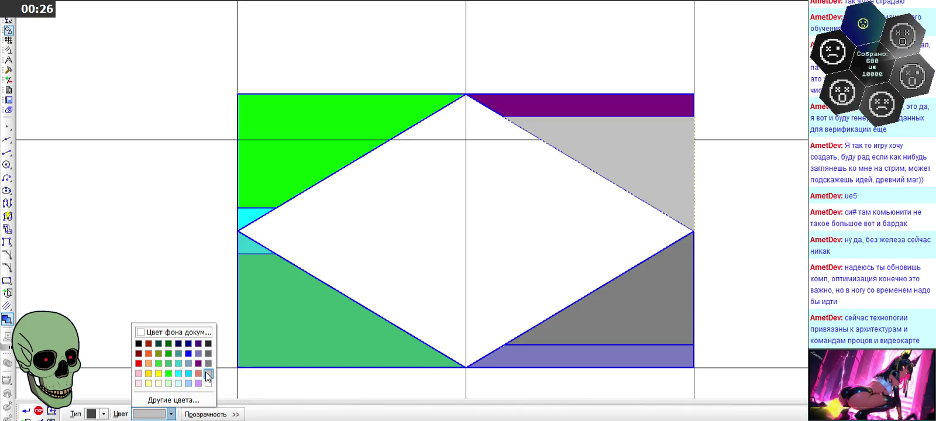
{"action": "left_click", "coordinate": [204, 374]}
{"action": "left_click", "coordinate": [610, 321]}
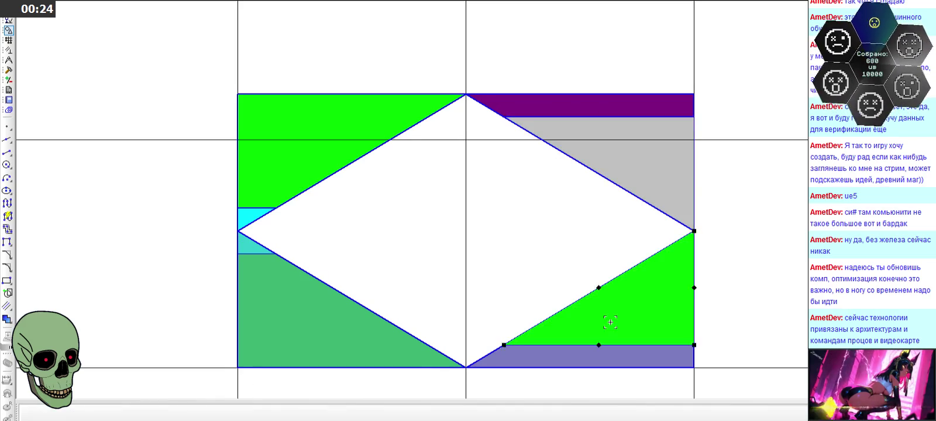
{"action": "left_click", "coordinate": [171, 414]}
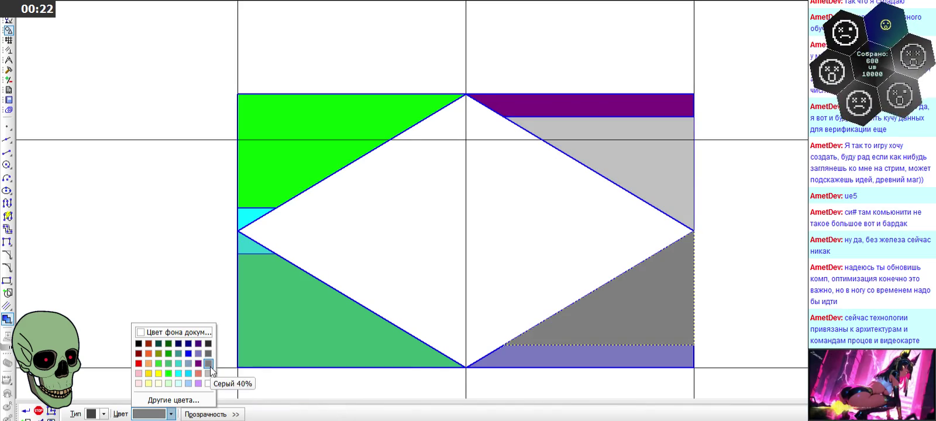
{"action": "left_click", "coordinate": [209, 364]}
{"action": "scroll", "coordinate": [337, 282], "scroll_direction": "down", "scroll_amount": 5}
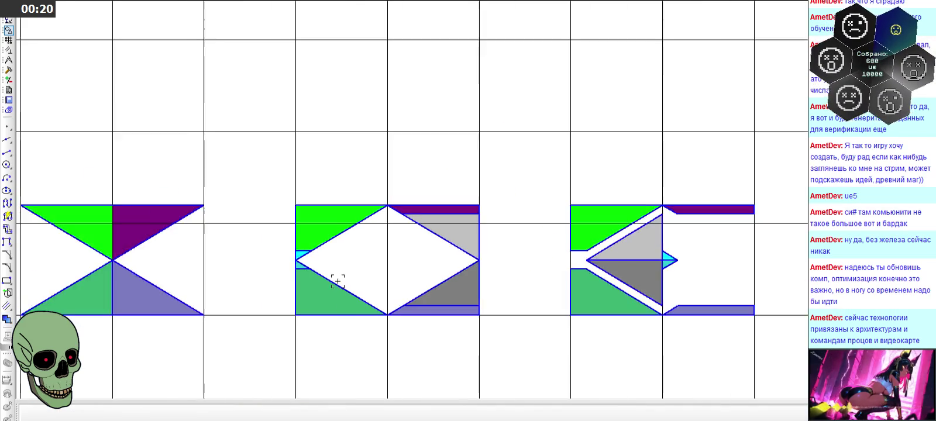
Step: Fill the upper-row diamond's left slivers cyan and turquoise
{"action": "scroll", "coordinate": [337, 281], "scroll_direction": "down", "scroll_amount": 3}
{"action": "scroll", "coordinate": [317, 75], "scroll_direction": "up", "scroll_amount": 3}
{"action": "scroll", "coordinate": [43, 170], "scroll_direction": "up", "scroll_amount": 3}
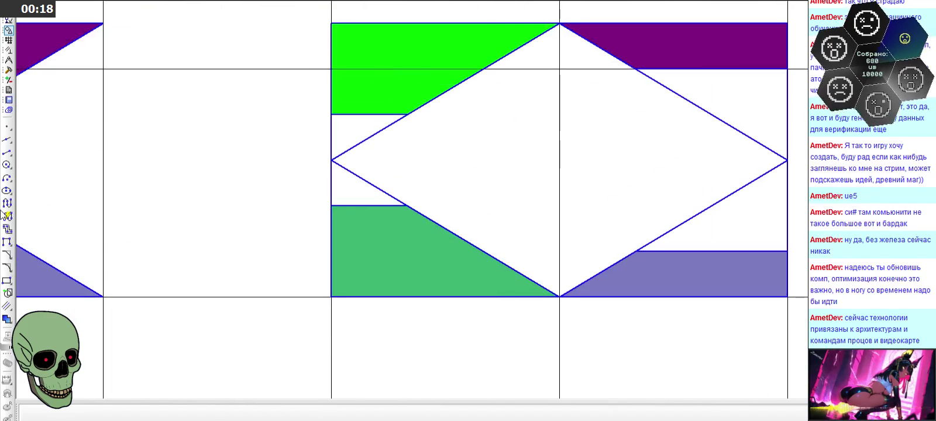
{"action": "left_click", "coordinate": [7, 320]}
{"action": "left_click", "coordinate": [157, 415]}
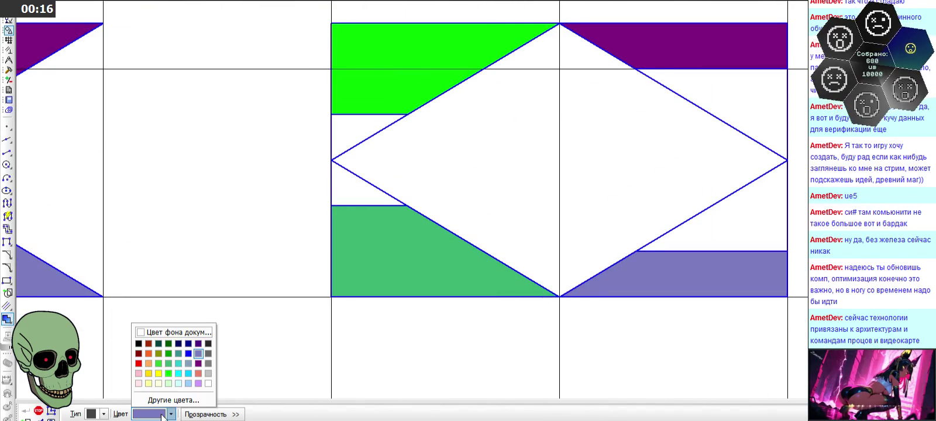
{"action": "left_click", "coordinate": [179, 374]}
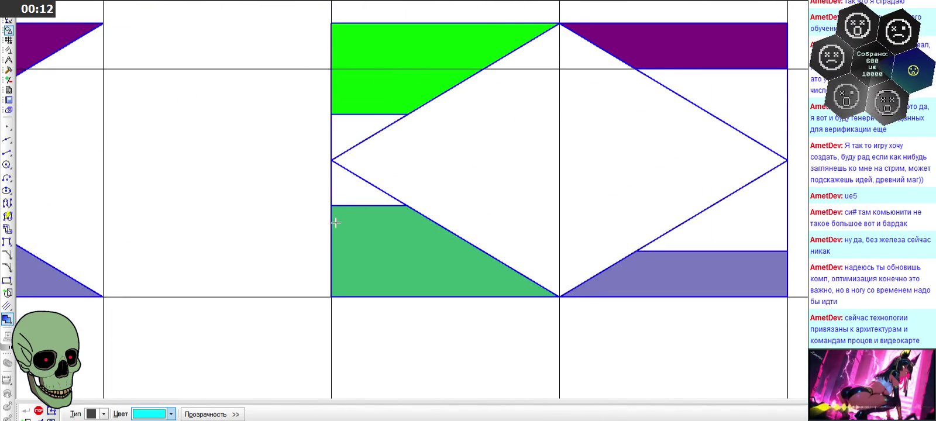
{"action": "left_click", "coordinate": [341, 192]}
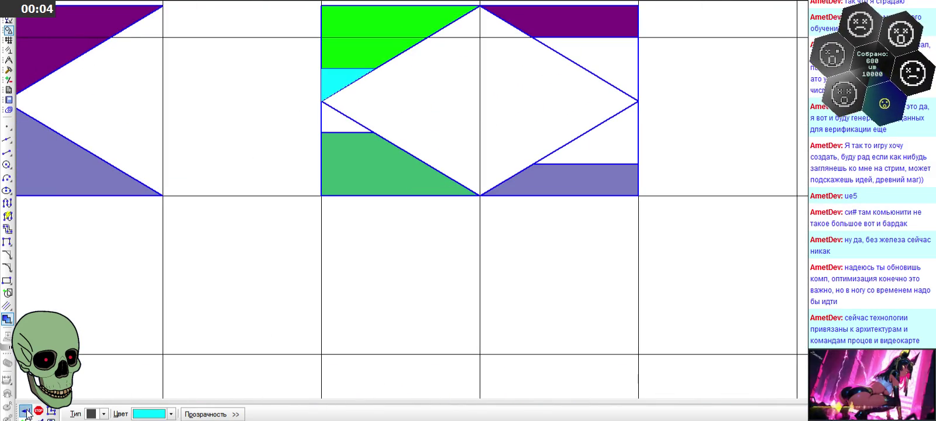
{"action": "left_click", "coordinate": [171, 414]}
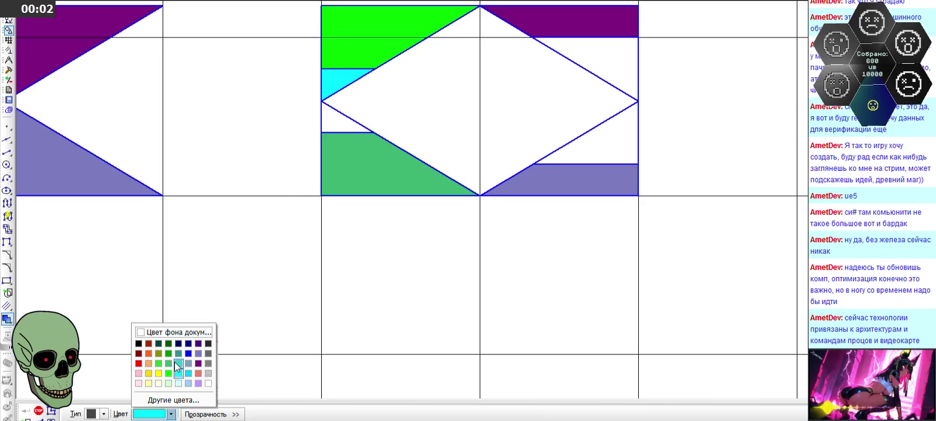
{"action": "left_click", "coordinate": [174, 362]}
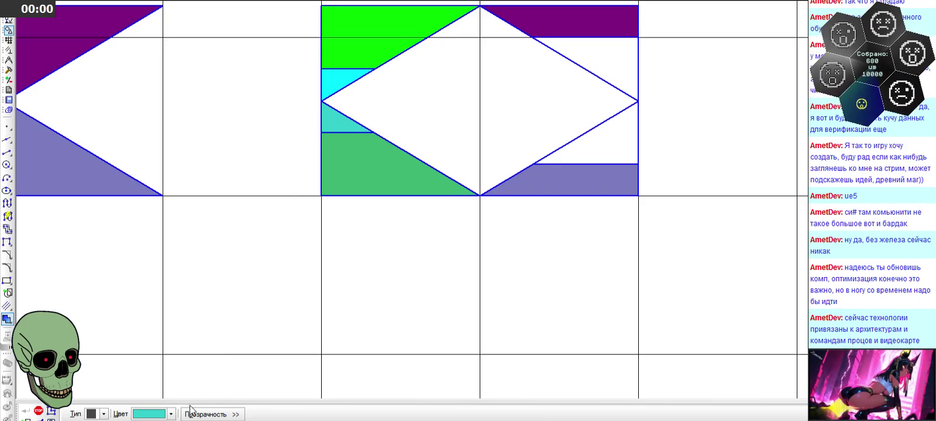
Step: Fill the upper-right triangle light grey and the lower-right triangle medium grey
{"action": "left_click", "coordinate": [170, 414]}
{"action": "left_click", "coordinate": [208, 376]}
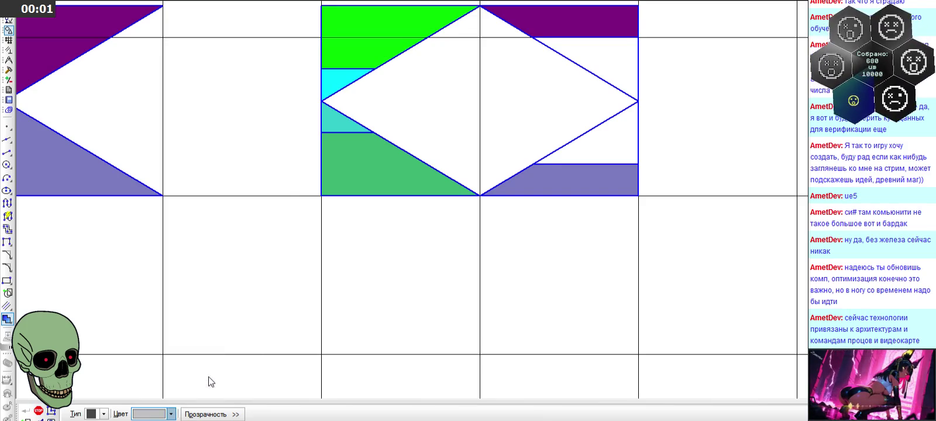
{"action": "left_click", "coordinate": [575, 78]}
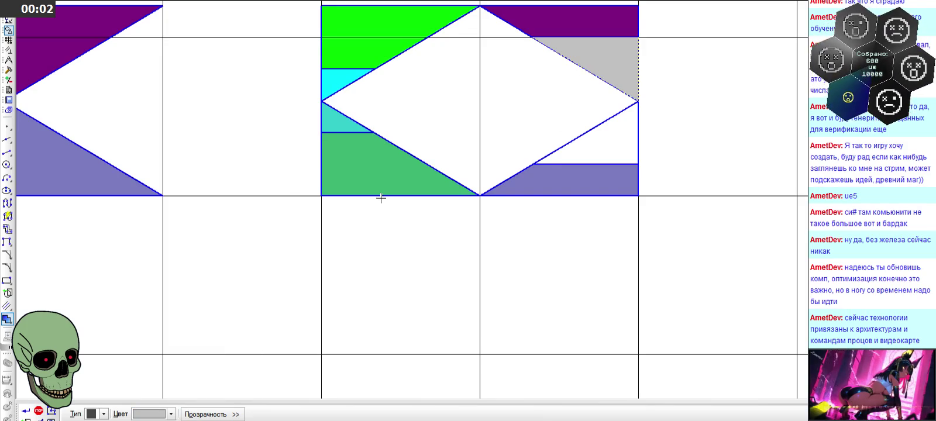
{"action": "left_click", "coordinate": [171, 415]}
{"action": "left_click", "coordinate": [209, 363]}
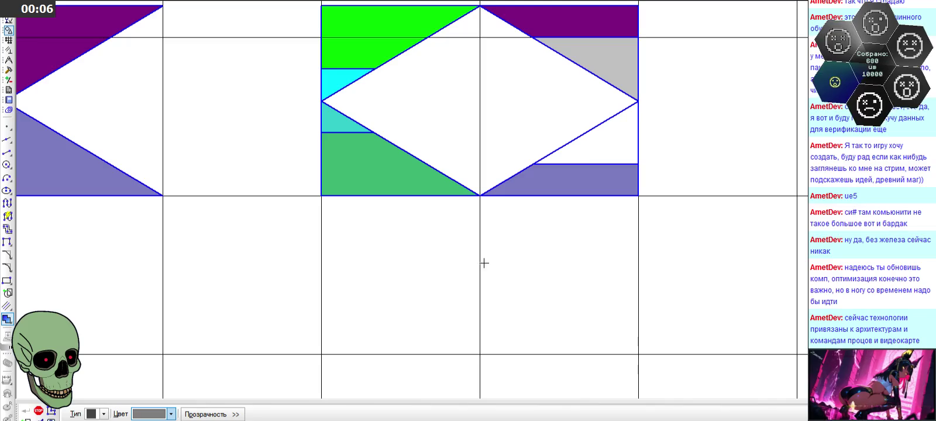
{"action": "left_click", "coordinate": [596, 145]}
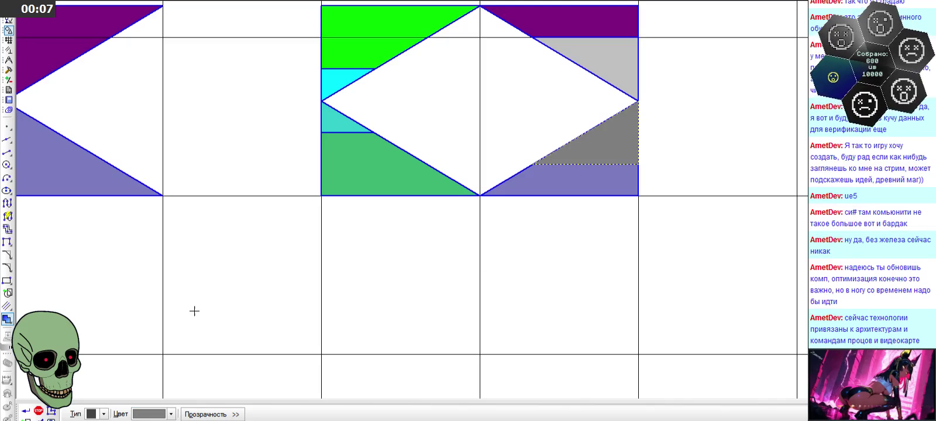
{"action": "left_click", "coordinate": [39, 411]}
{"action": "scroll", "coordinate": [354, 206], "scroll_direction": "down", "scroll_amount": 5}
{"action": "scroll", "coordinate": [355, 144], "scroll_direction": "down", "scroll_amount": 3}
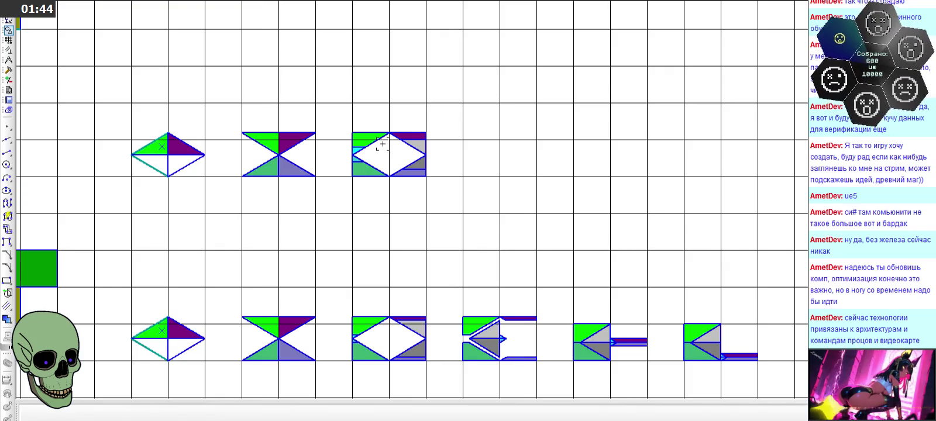
Step: Select the whole hourglass tile and place a copy further right in the row
{"action": "scroll", "coordinate": [360, 127], "scroll_direction": "up", "scroll_amount": 2}
{"action": "scroll", "coordinate": [362, 127], "scroll_direction": "up", "scroll_amount": 1}
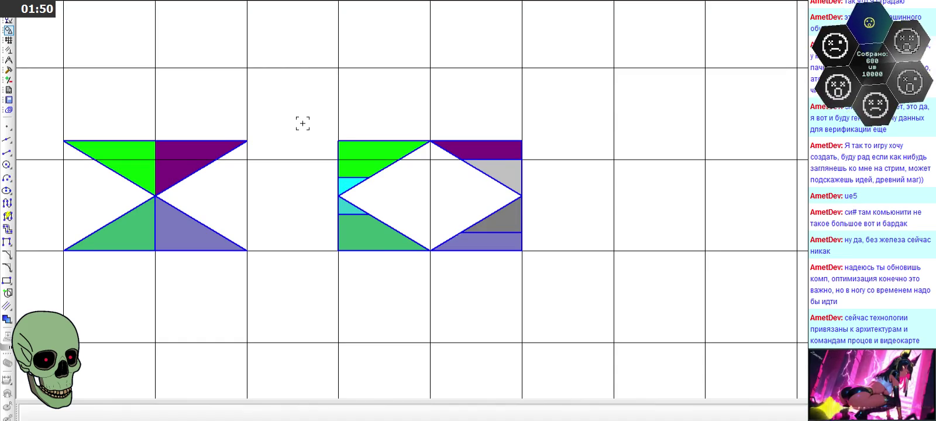
{"action": "left_click_drag", "start_coordinate": [302, 123], "coordinate": [559, 269]}
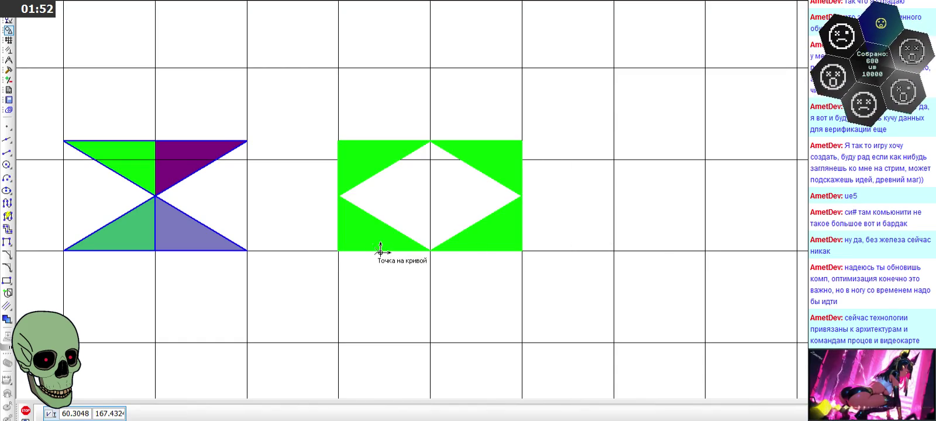
{"action": "left_click", "coordinate": [338, 251]}
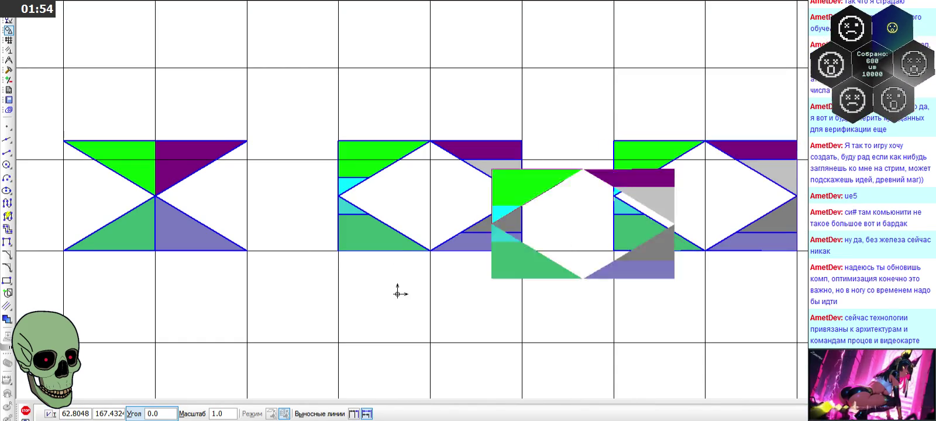
{"action": "left_click", "coordinate": [609, 251]}
{"action": "key", "text": "Escape"}
{"action": "scroll", "coordinate": [748, 180], "scroll_direction": "up", "scroll_amount": 3}
{"action": "scroll", "coordinate": [489, 184], "scroll_direction": "up", "scroll_amount": 3}
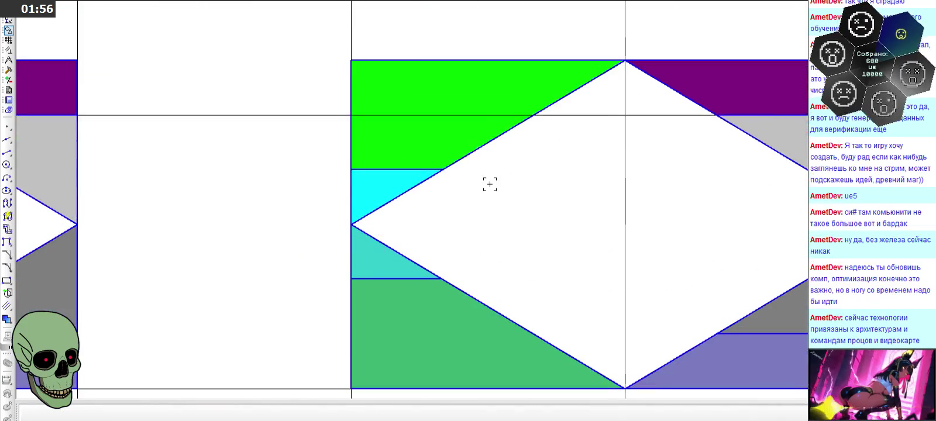
{"action": "left_click", "coordinate": [372, 185]}
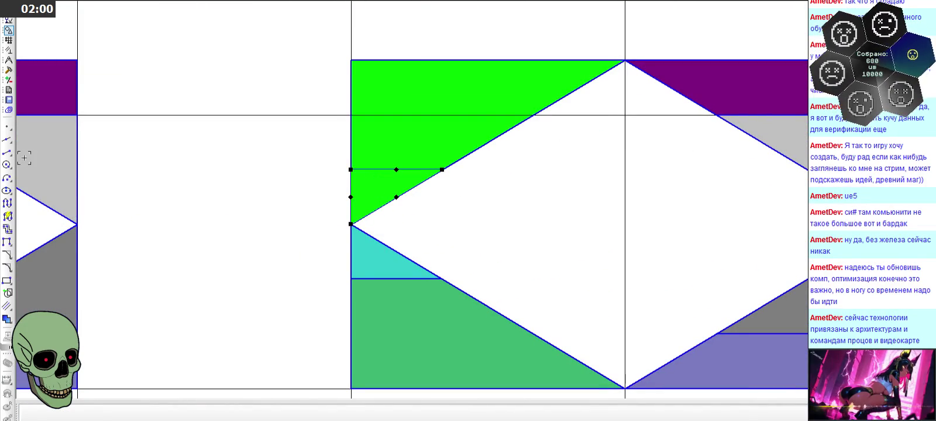
Step: Mirror the cyan triangle twice leftward, deleting the original triangles
{"action": "left_click", "coordinate": [404, 176]}
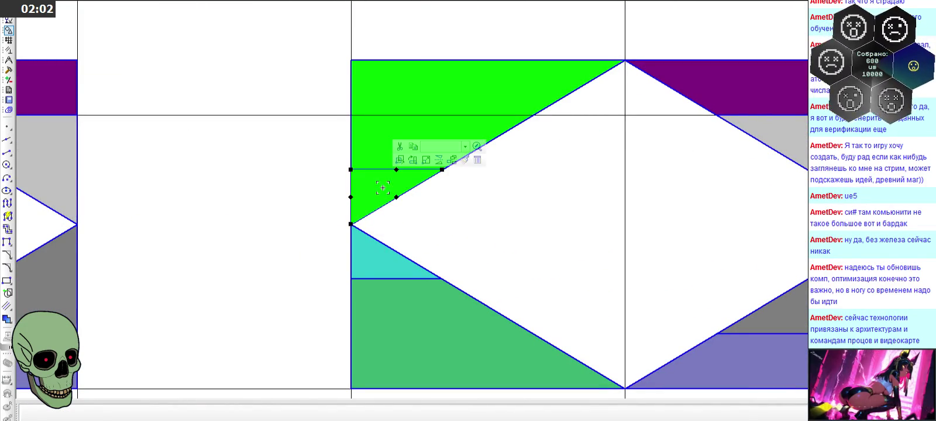
{"action": "left_click", "coordinate": [440, 165]}
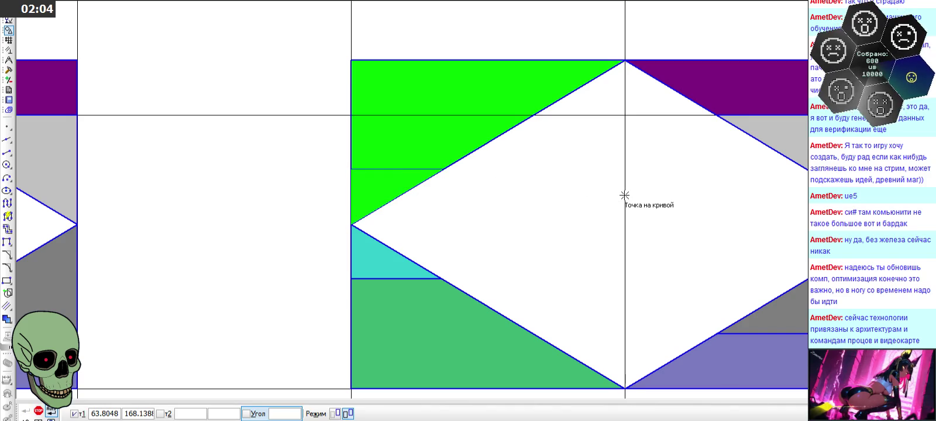
{"action": "left_click", "coordinate": [353, 224]}
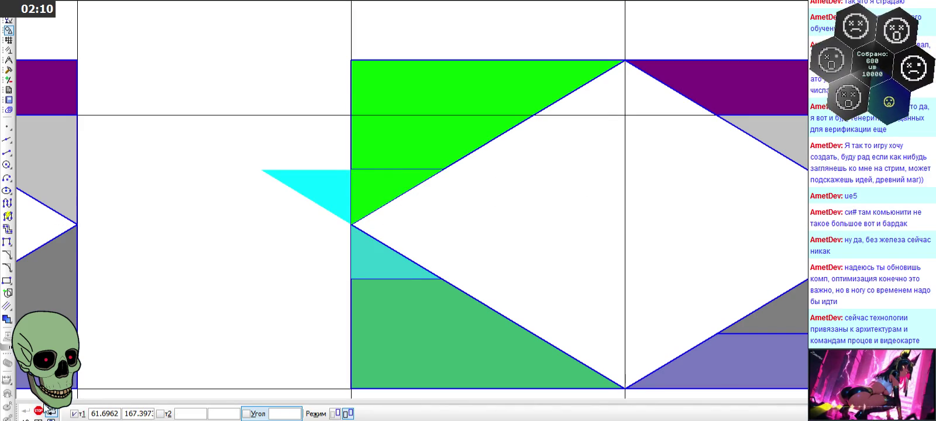
{"action": "left_click", "coordinate": [350, 197]}
{"action": "key", "text": "Delete"}
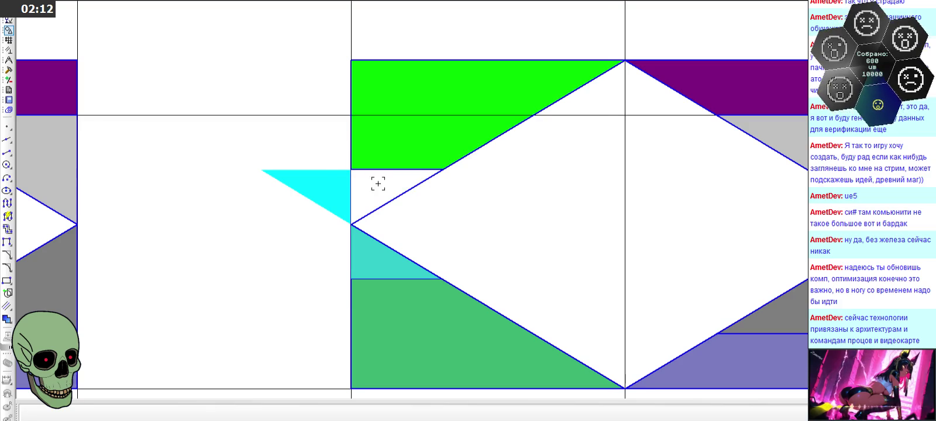
{"action": "left_click", "coordinate": [340, 184]}
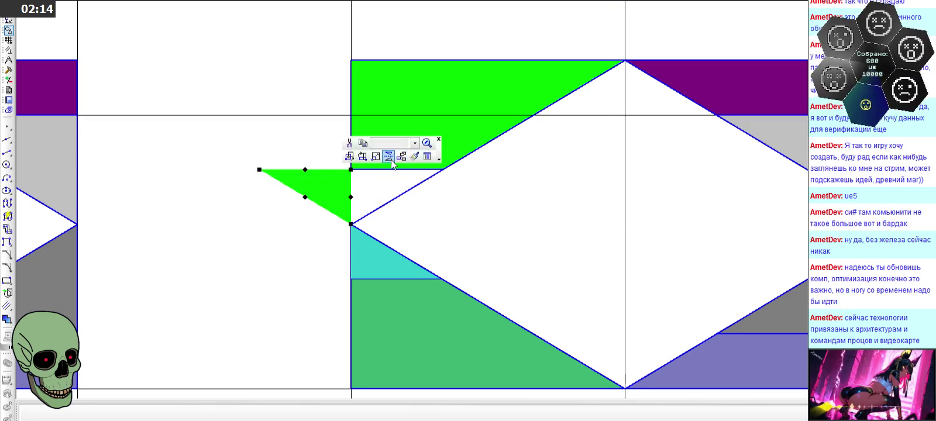
{"action": "left_click", "coordinate": [389, 158]}
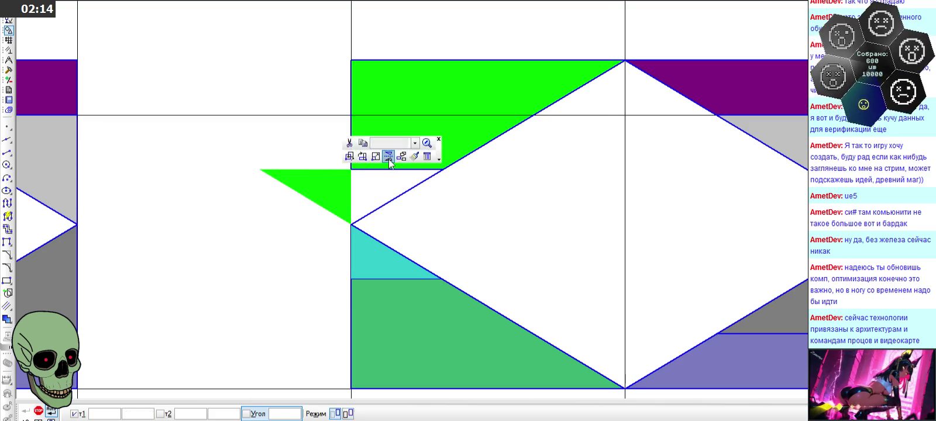
{"action": "left_click", "coordinate": [261, 170]}
{"action": "left_click", "coordinate": [260, 186]}
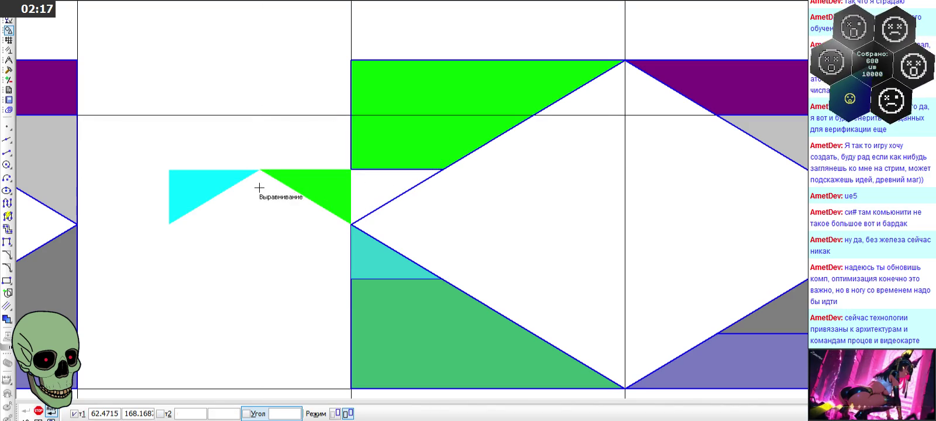
{"action": "left_click", "coordinate": [38, 411]}
{"action": "key", "text": "Delete"}
Step: Mirror the cyan triangle downward and delete the upper triangle
{"action": "left_click", "coordinate": [225, 184]}
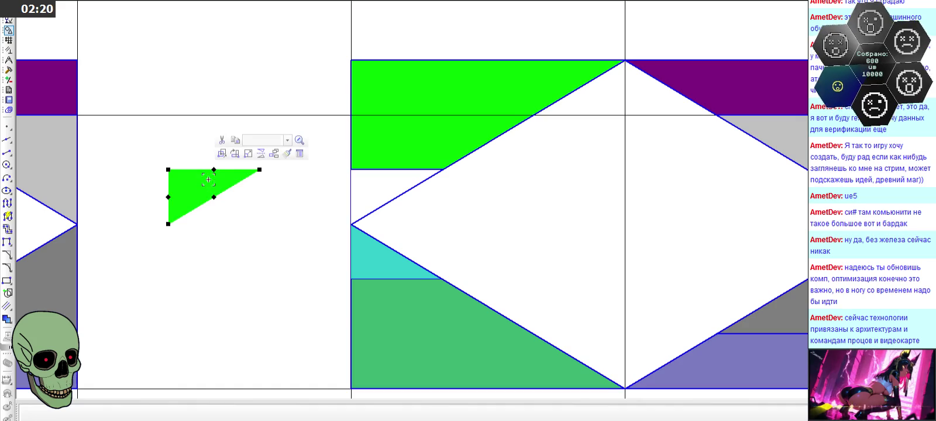
{"action": "left_click", "coordinate": [261, 153]}
{"action": "left_click", "coordinate": [168, 224]}
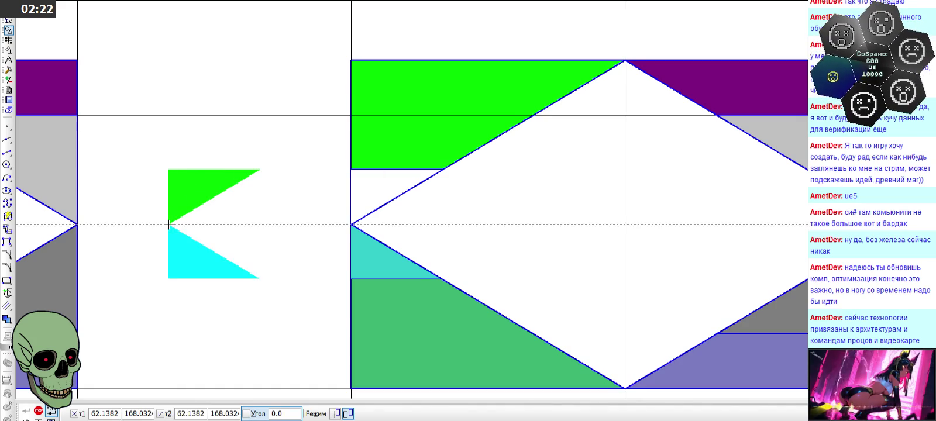
{"action": "left_click", "coordinate": [38, 411]}
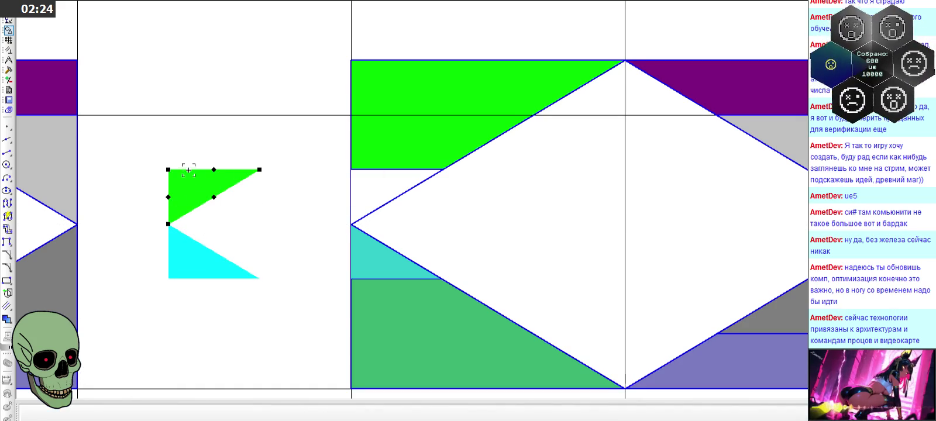
{"action": "key", "text": "Delete"}
Step: Cut the lower cyan triangle with its base point at the lower-left vertex
{"action": "left_click", "coordinate": [192, 259]}
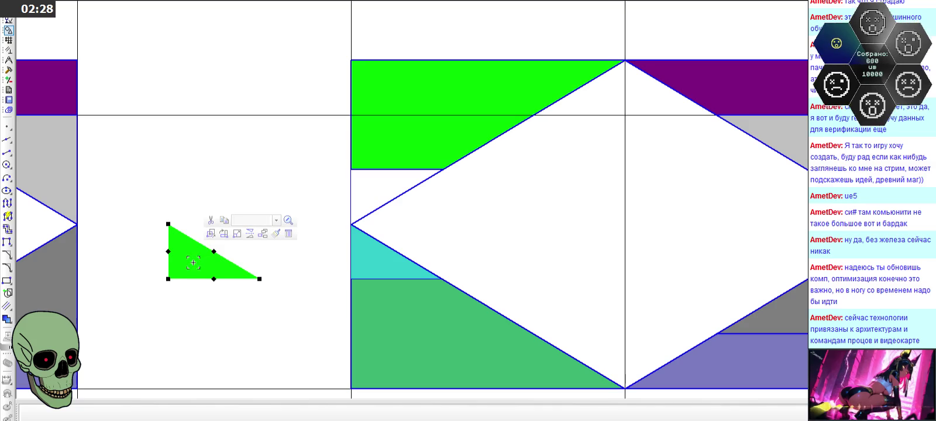
{"action": "key", "text": "ctrl+x"}
{"action": "left_click", "coordinate": [168, 279]}
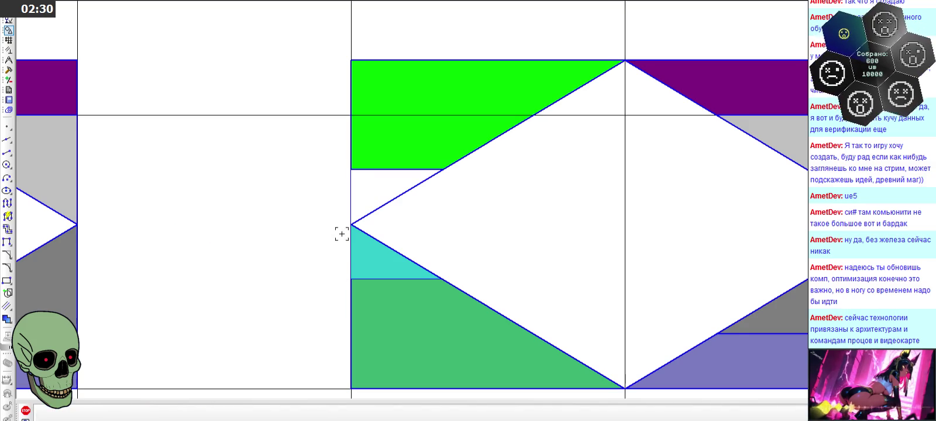
{"action": "key", "text": "ctrl+v"}
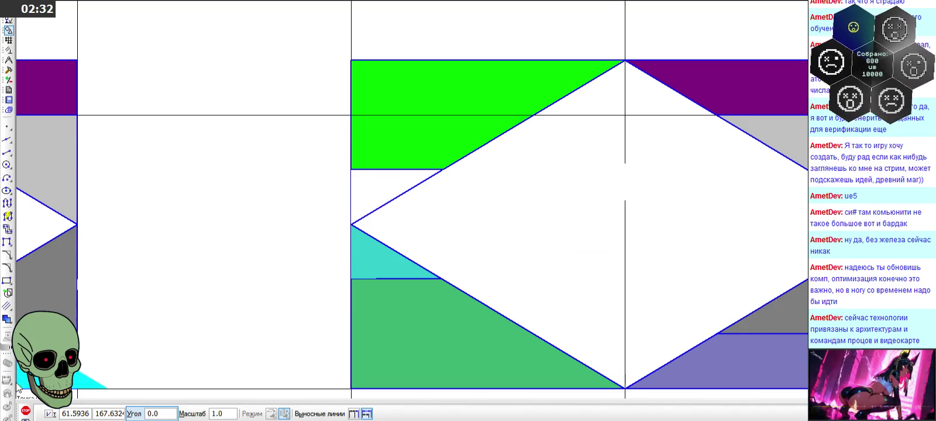
Step: Paste the cyan triangle with its corner at the white diamond's centre point
{"action": "left_click", "coordinate": [26, 411]}
{"action": "left_click", "coordinate": [8, 140]}
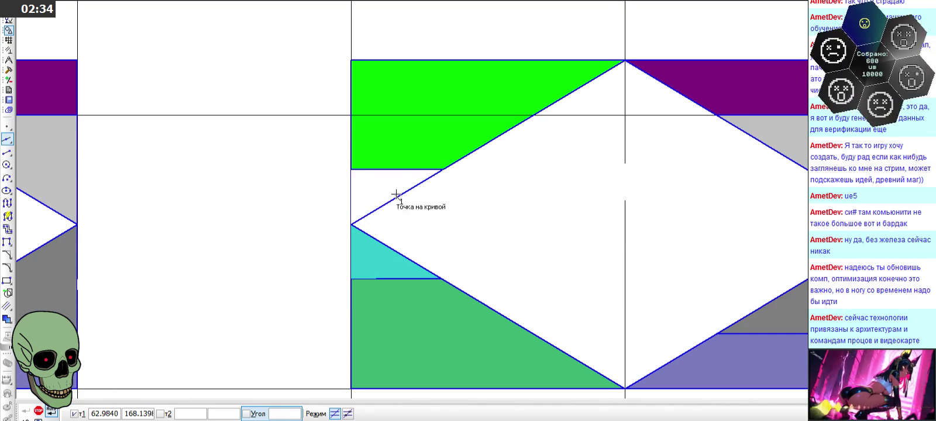
{"action": "left_click", "coordinate": [351, 224]}
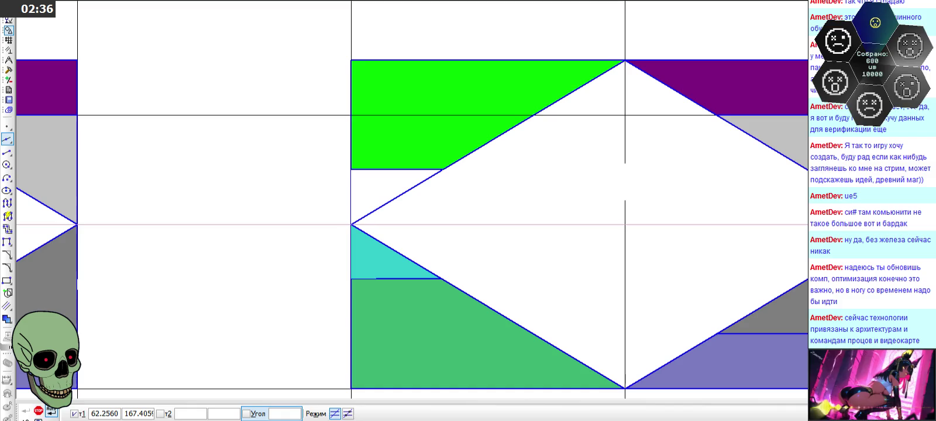
{"action": "key", "text": "Escape"}
{"action": "key", "text": "ctrl+v"}
{"action": "left_click", "coordinate": [626, 224]}
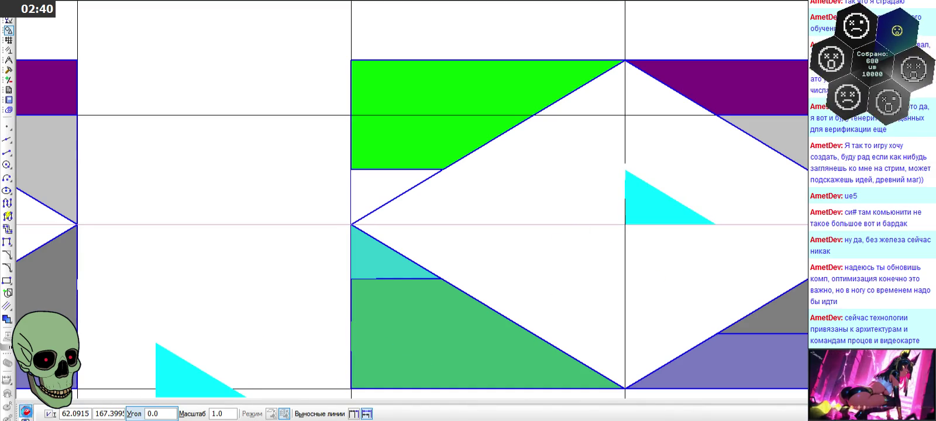
{"action": "key", "text": "Escape"}
{"action": "scroll", "coordinate": [193, 266], "scroll_direction": "down", "scroll_amount": 1}
{"action": "scroll", "coordinate": [194, 265], "scroll_direction": "down", "scroll_amount": 2}
{"action": "scroll", "coordinate": [470, 253], "scroll_direction": "up", "scroll_amount": 4}
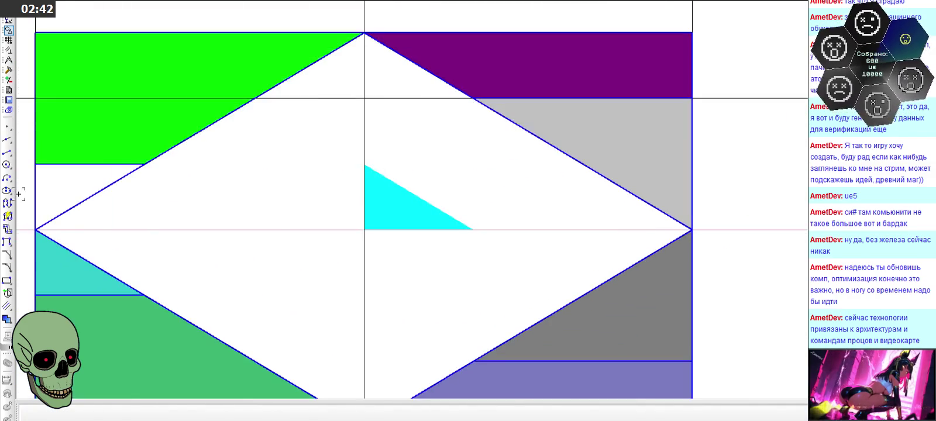
{"action": "left_click", "coordinate": [7, 151]}
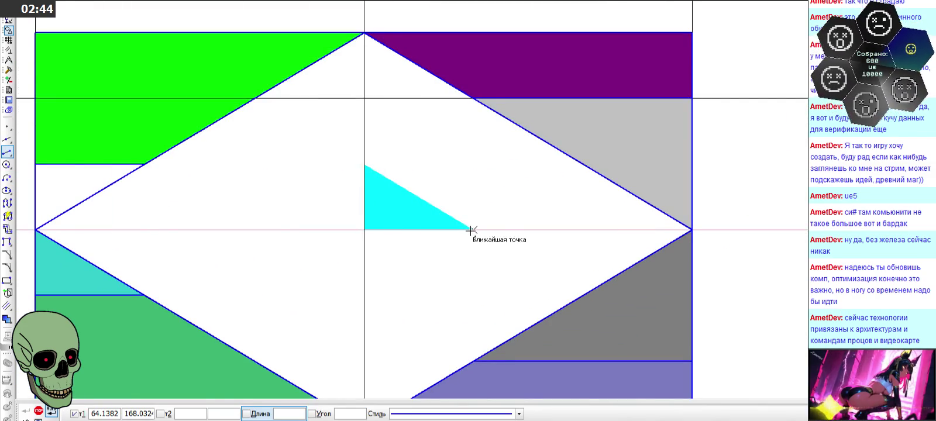
Step: Outline the cyan triangle with blue segments along its base, left vertical edge and diagonal
{"action": "scroll", "coordinate": [471, 230], "scroll_direction": "up", "scroll_amount": 4}
{"action": "scroll", "coordinate": [470, 234], "scroll_direction": "down", "scroll_amount": 1}
{"action": "left_click", "coordinate": [479, 231]}
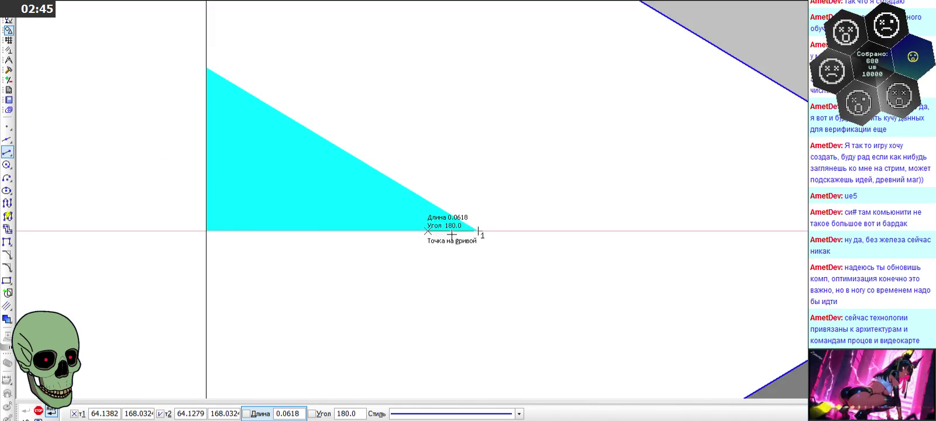
{"action": "left_click", "coordinate": [206, 231]}
{"action": "left_click", "coordinate": [206, 69]}
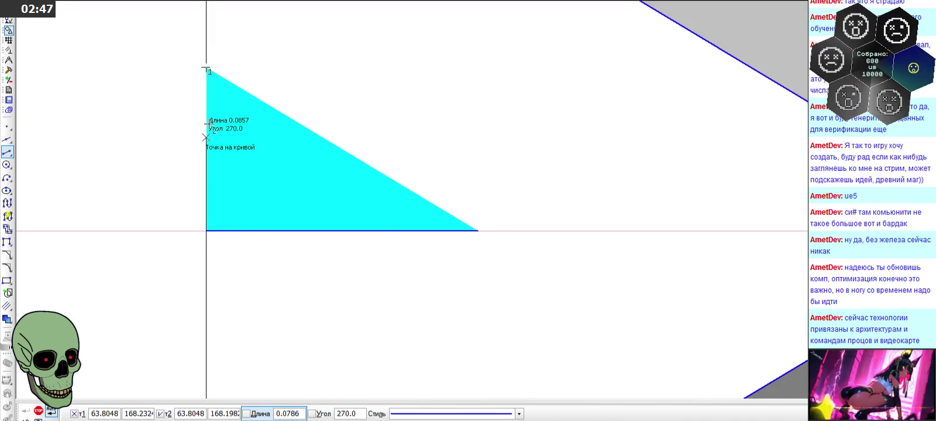
{"action": "left_click", "coordinate": [205, 231]}
{"action": "left_click", "coordinate": [477, 231]}
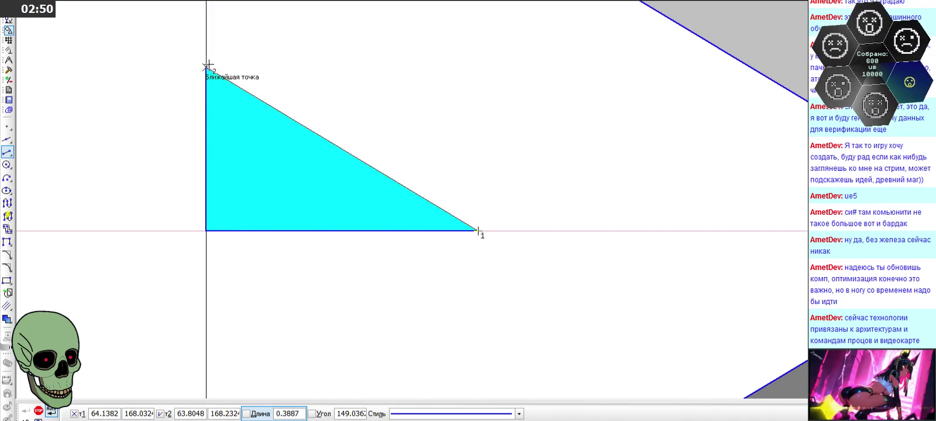
{"action": "left_click", "coordinate": [207, 66]}
{"action": "scroll", "coordinate": [365, 93], "scroll_direction": "down", "scroll_amount": 4}
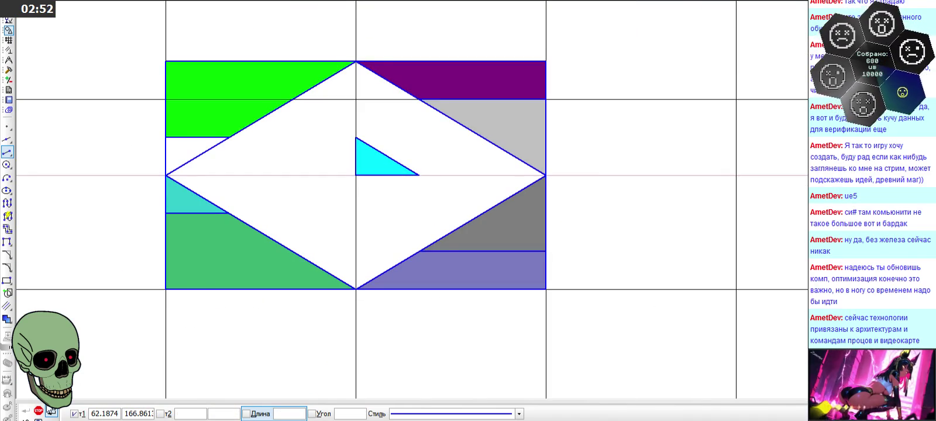
Step: End segment drawing and trim the extra diagonal edge piece off the cyan triangle's outline
{"action": "left_click", "coordinate": [50, 411]}
{"action": "scroll", "coordinate": [416, 240], "scroll_direction": "down", "scroll_amount": 1}
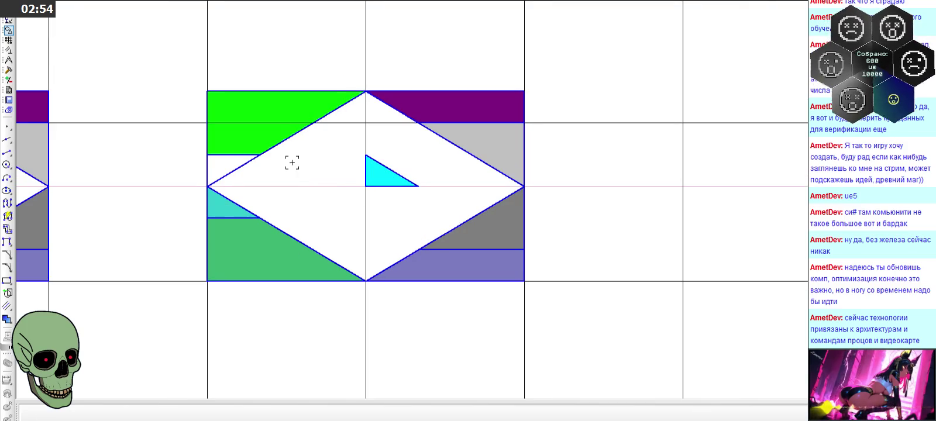
{"action": "scroll", "coordinate": [258, 156], "scroll_direction": "up", "scroll_amount": 2}
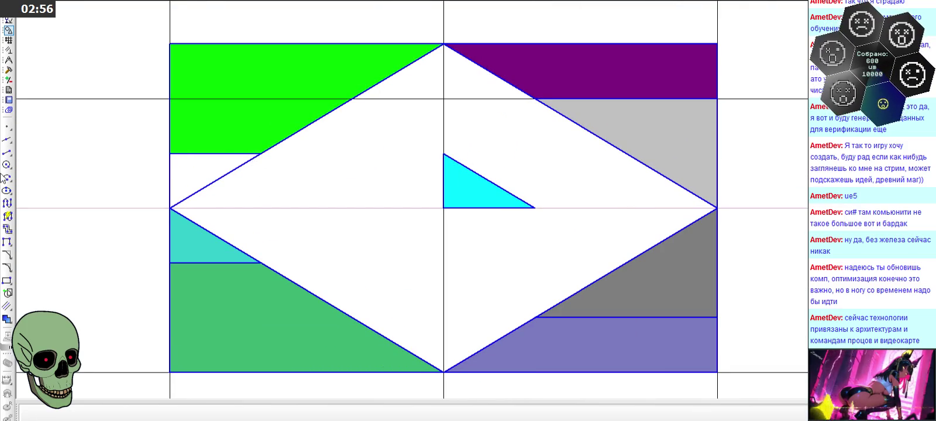
{"action": "left_click", "coordinate": [8, 70]}
{"action": "left_click", "coordinate": [7, 203]}
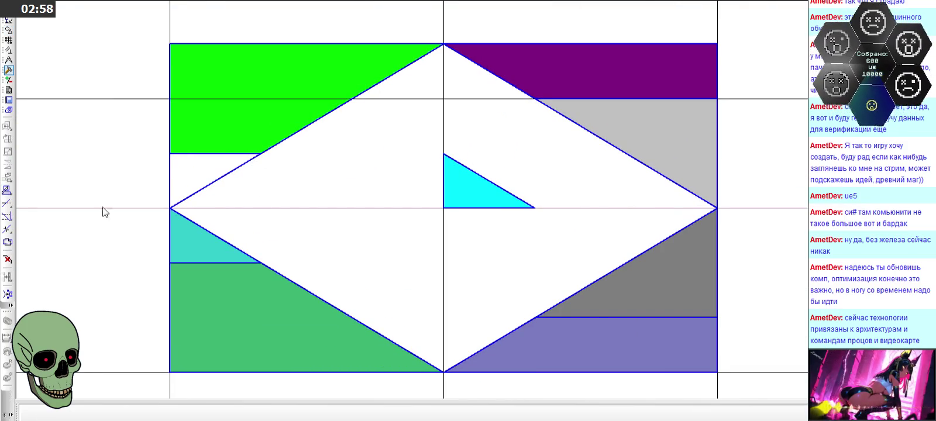
{"action": "left_click", "coordinate": [209, 185]}
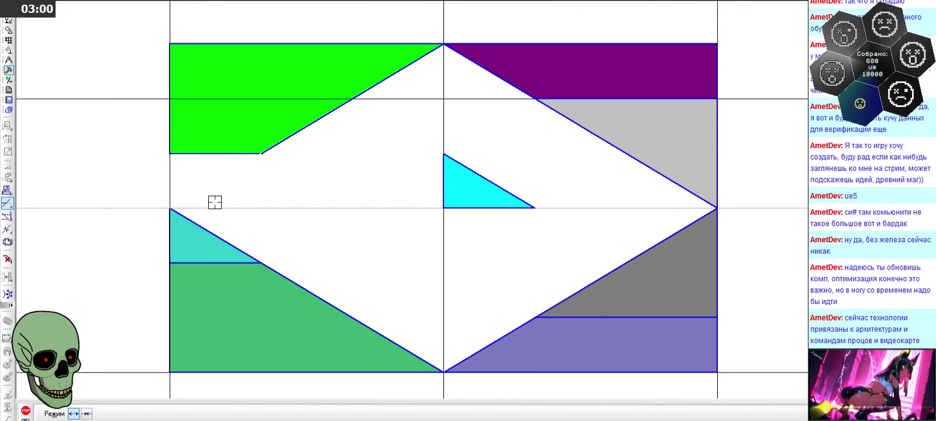
Step: Finish trimming, then select the upper-right grey triangle to move it
{"action": "scroll", "coordinate": [255, 168], "scroll_direction": "down", "scroll_amount": 2}
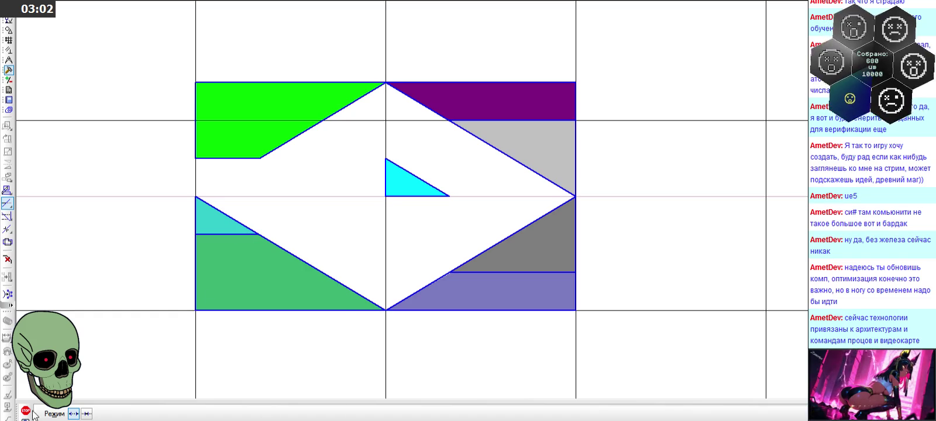
{"action": "left_click", "coordinate": [25, 411]}
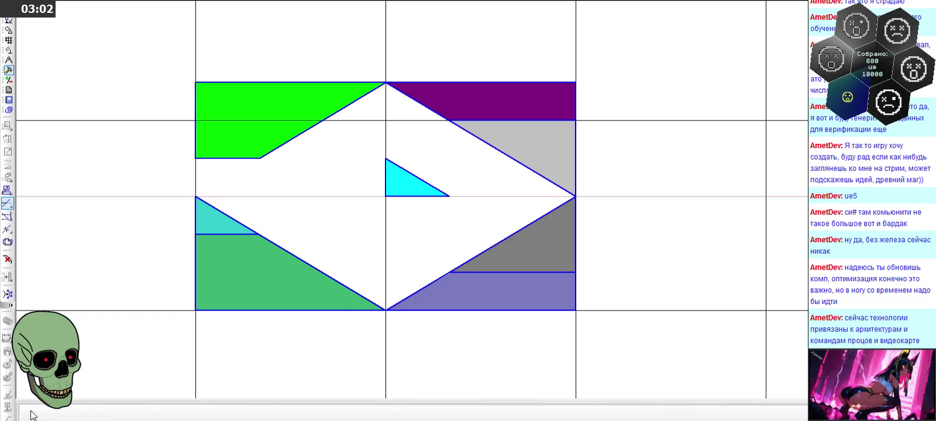
{"action": "left_click", "coordinate": [527, 136]}
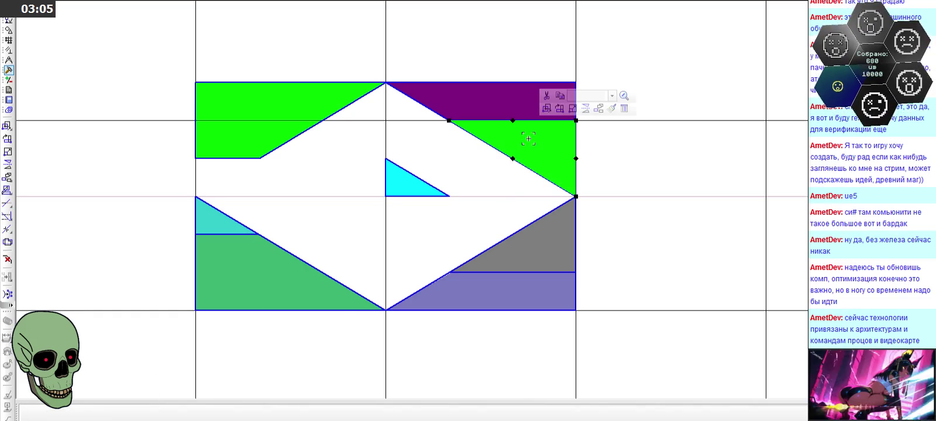
{"action": "left_click", "coordinate": [576, 120]}
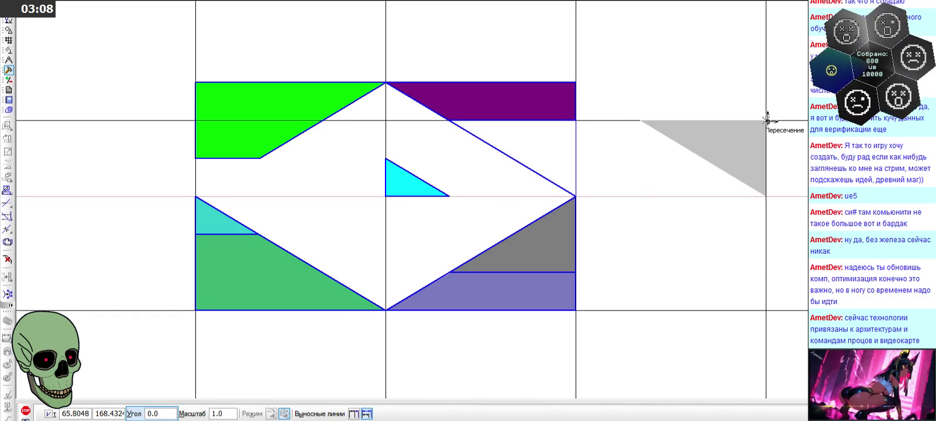
Step: Drop the grey triangle in the right cell, mirror it horizontally and delete the original
{"action": "left_click", "coordinate": [25, 411]}
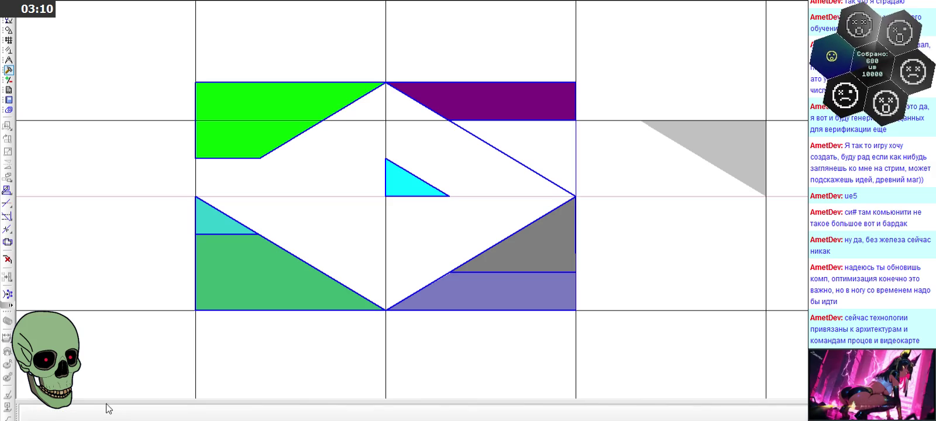
{"action": "left_click", "coordinate": [749, 154]}
{"action": "left_click", "coordinate": [766, 198]}
{"action": "left_click", "coordinate": [445, 327]}
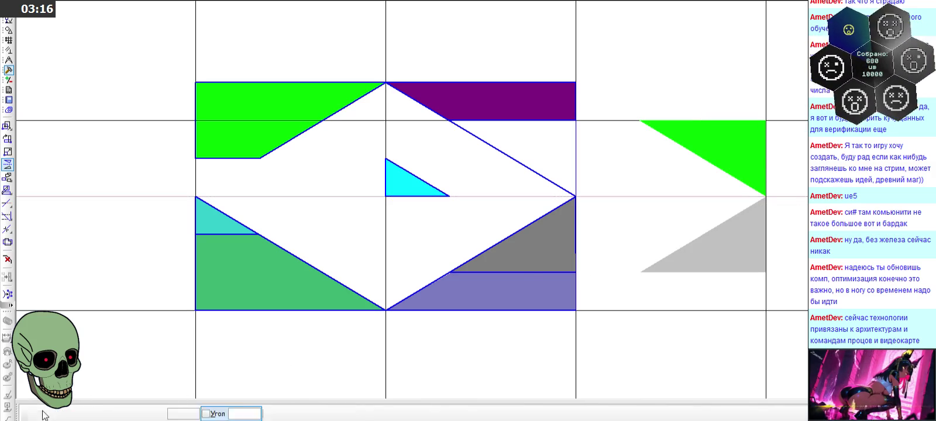
{"action": "key", "text": "Delete"}
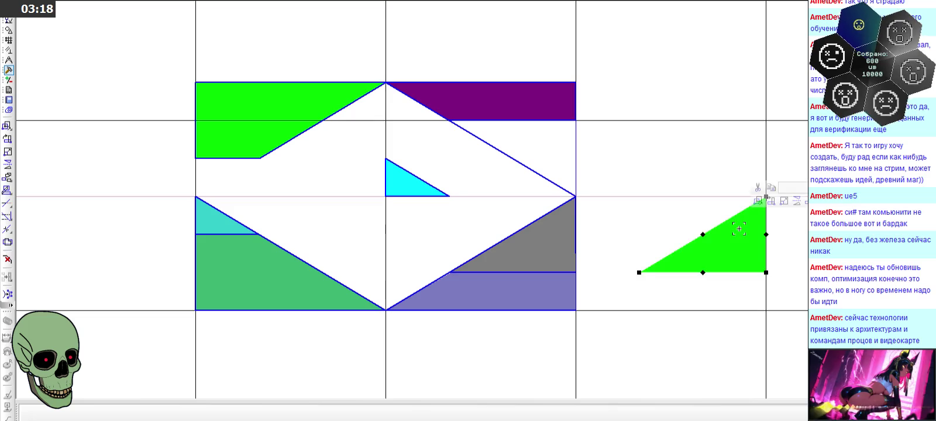
Step: Move the flipped triangle into the diamond, its right-angle corner at the centre
{"action": "scroll", "coordinate": [769, 270], "scroll_direction": "up", "scroll_amount": 2}
{"action": "left_click", "coordinate": [763, 266]}
{"action": "key", "text": "Delete"}
{"action": "scroll", "coordinate": [693, 288], "scroll_direction": "down", "scroll_amount": 3}
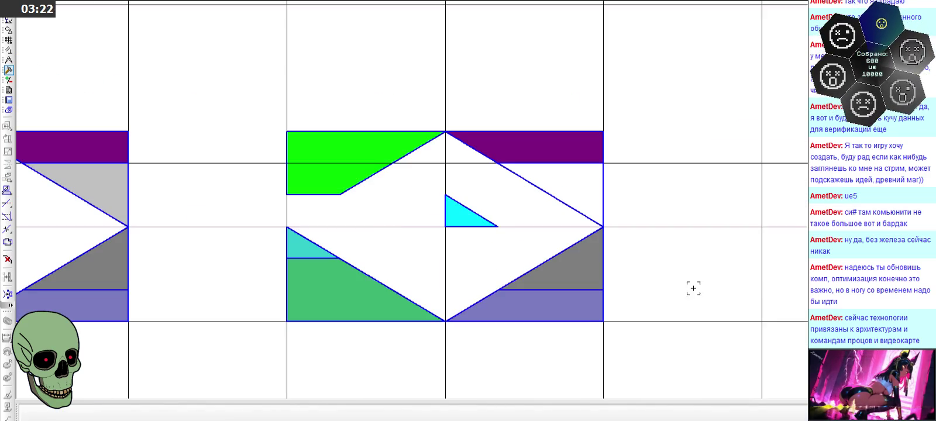
{"action": "key", "text": "ctrl+v"}
{"action": "left_click", "coordinate": [444, 226]}
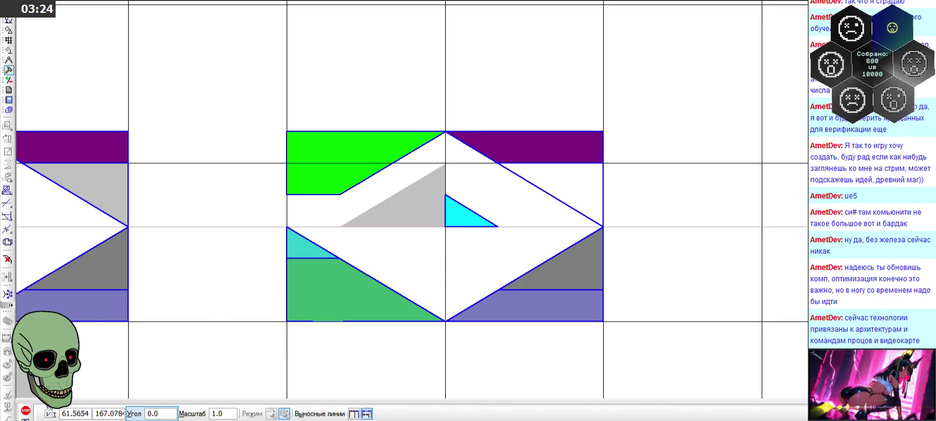
{"action": "key", "text": "Escape"}
{"action": "scroll", "coordinate": [402, 238], "scroll_direction": "up", "scroll_amount": 1}
{"action": "scroll", "coordinate": [403, 238], "scroll_direction": "up", "scroll_amount": 1}
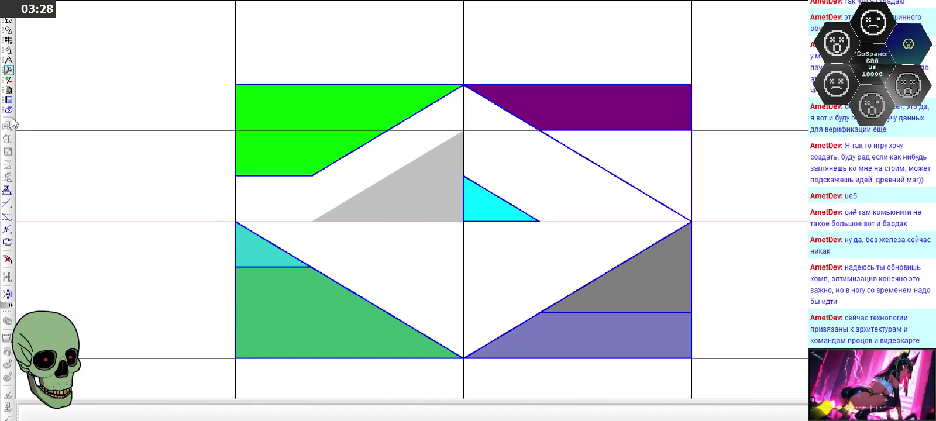
{"action": "left_click", "coordinate": [9, 50]}
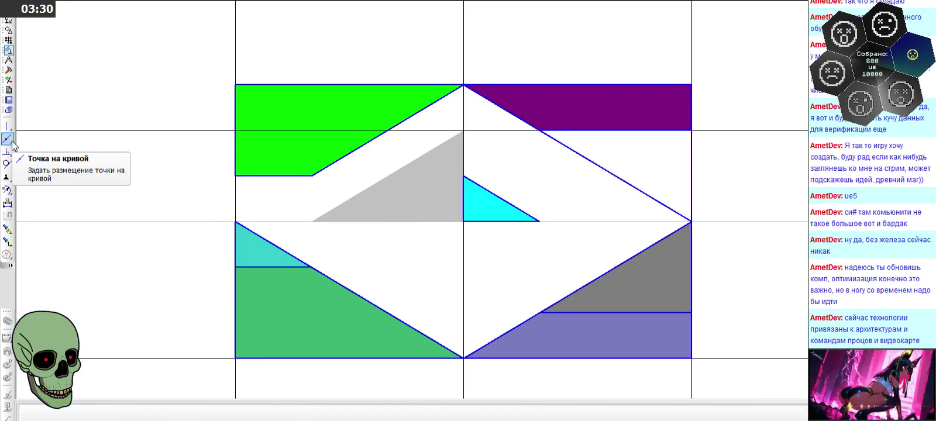
Step: Draw a segment along the grey triangle's hypotenuse, undoing a mistaken 0.4-long segment
{"action": "left_click", "coordinate": [9, 29]}
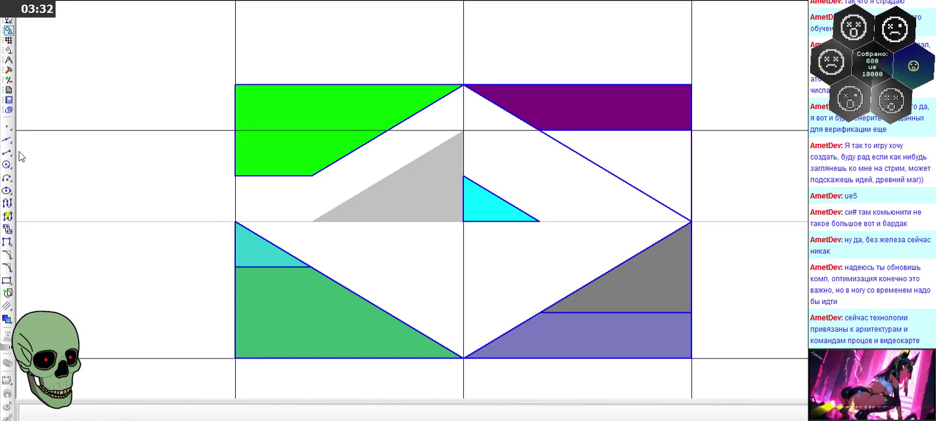
{"action": "left_click", "coordinate": [7, 152]}
{"action": "scroll", "coordinate": [345, 204], "scroll_direction": "up", "scroll_amount": 1}
{"action": "left_click", "coordinate": [297, 229]}
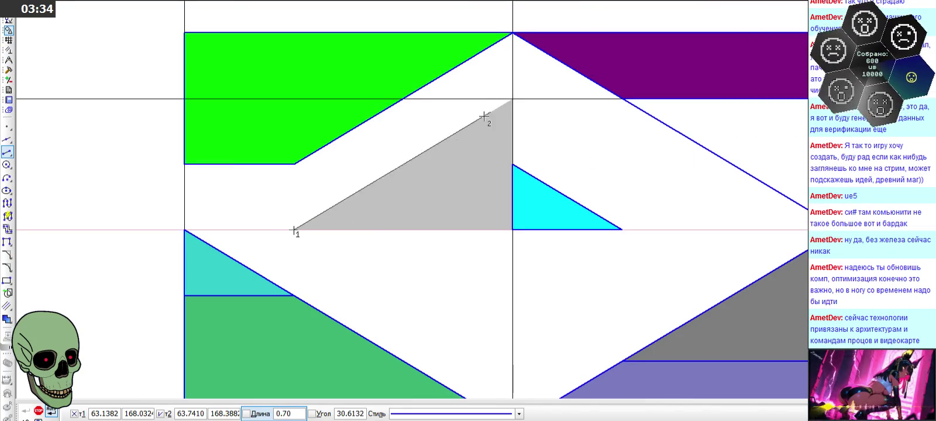
{"action": "left_click", "coordinate": [512, 99]}
{"action": "type", "text": "0.4"}
{"action": "key", "text": "Return"}
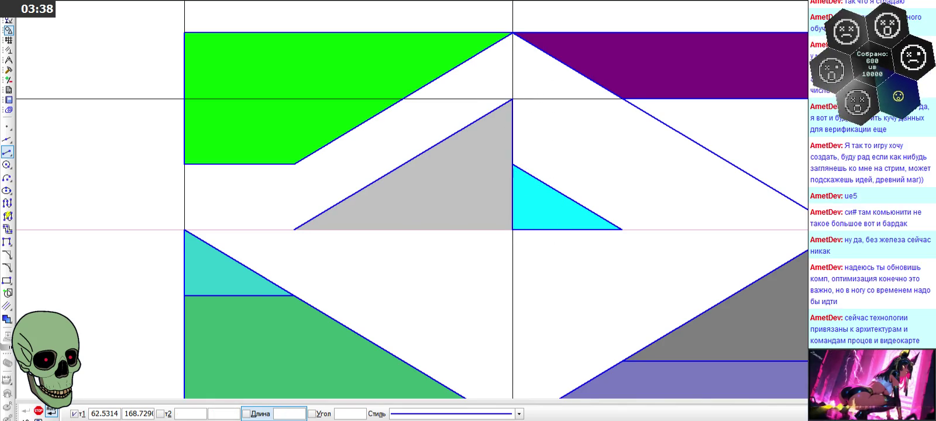
{"action": "key", "text": "ctrl+z"}
Step: Add blue segments along the grey triangle's right and bottom edges
{"action": "left_click", "coordinate": [512, 230]}
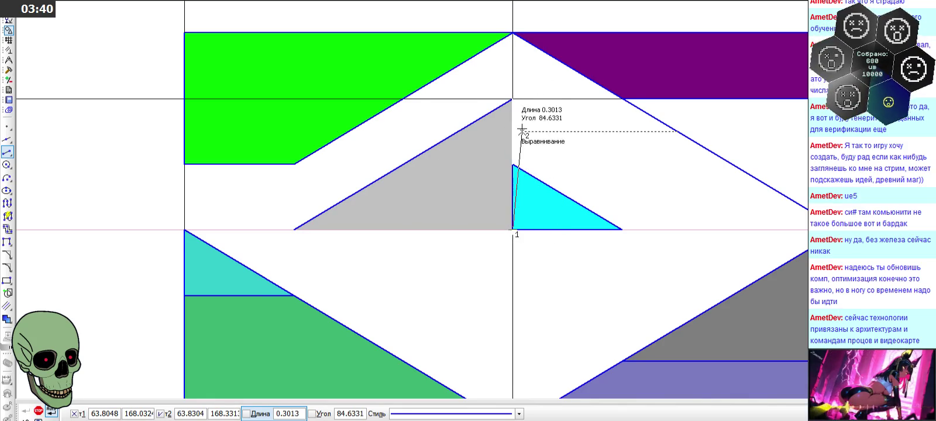
{"action": "left_click", "coordinate": [512, 99]}
{"action": "left_click", "coordinate": [293, 229]}
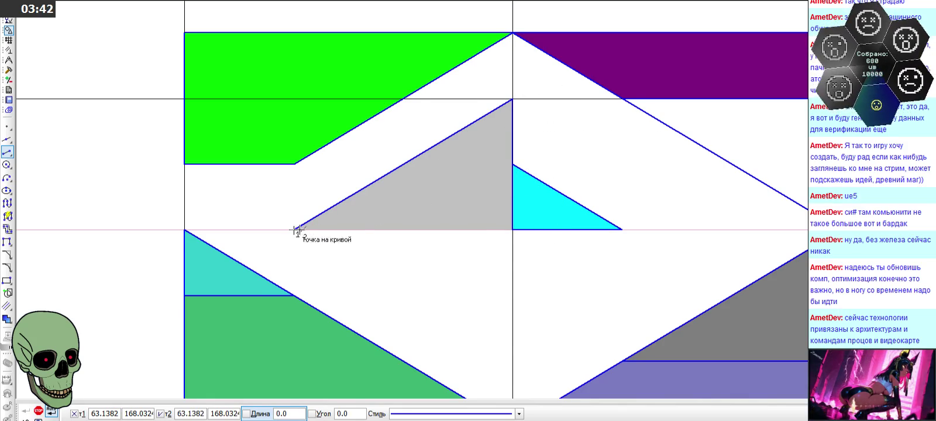
{"action": "left_click", "coordinate": [513, 229]}
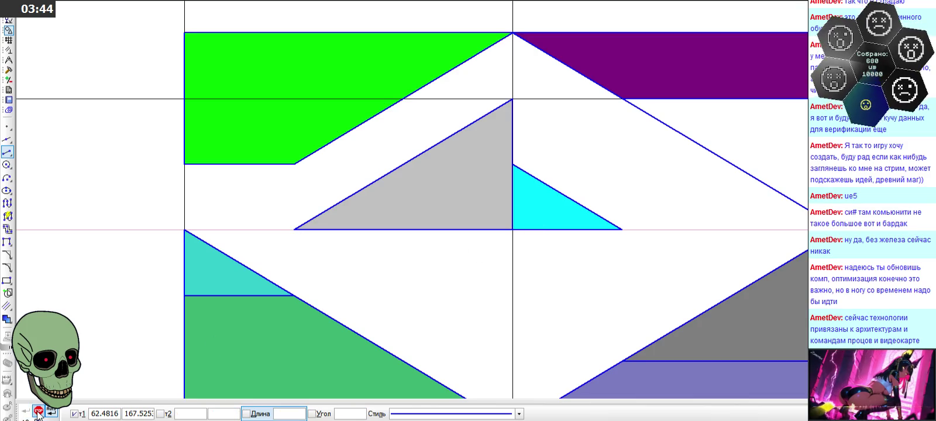
{"action": "left_click", "coordinate": [38, 411]}
{"action": "scroll", "coordinate": [403, 162], "scroll_direction": "down", "scroll_amount": 1}
{"action": "left_click", "coordinate": [9, 79]}
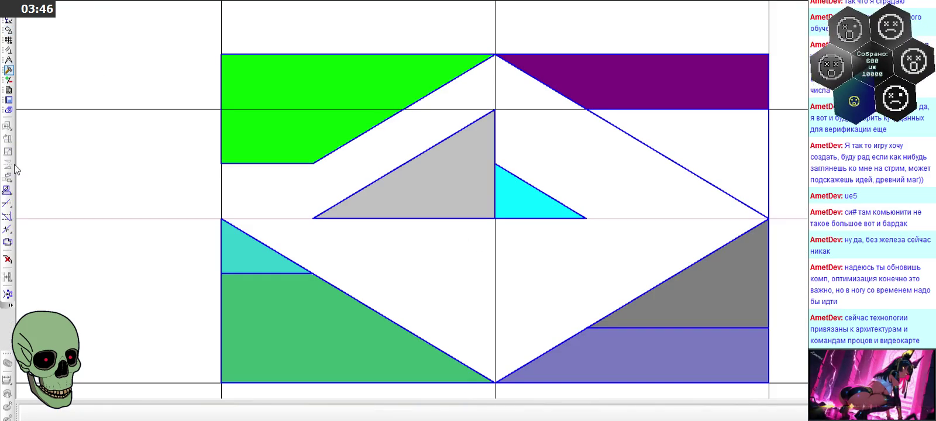
Step: Trim the right diamond edge and right border segment from the centre tile
{"action": "left_click", "coordinate": [7, 203]}
{"action": "left_click", "coordinate": [654, 149]}
{"action": "left_click", "coordinate": [768, 157]}
{"action": "scroll", "coordinate": [637, 142], "scroll_direction": "down", "scroll_amount": 1}
{"action": "left_click", "coordinate": [25, 411]}
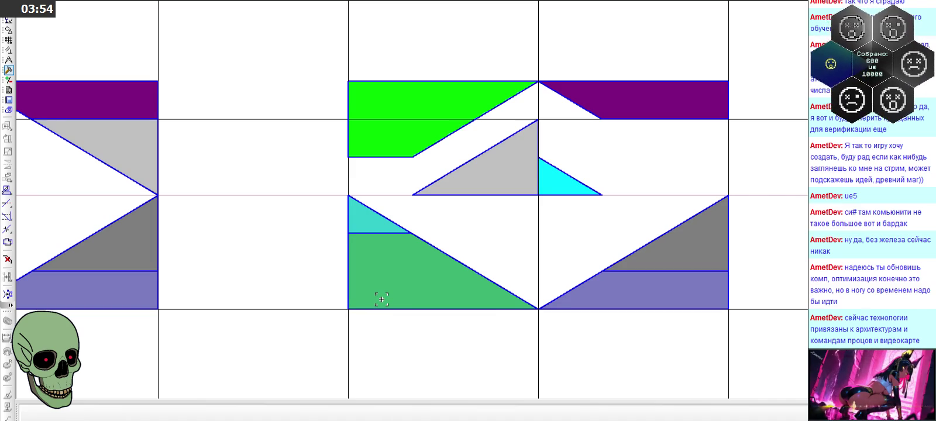
{"action": "scroll", "coordinate": [382, 299], "scroll_direction": "down", "scroll_amount": 1}
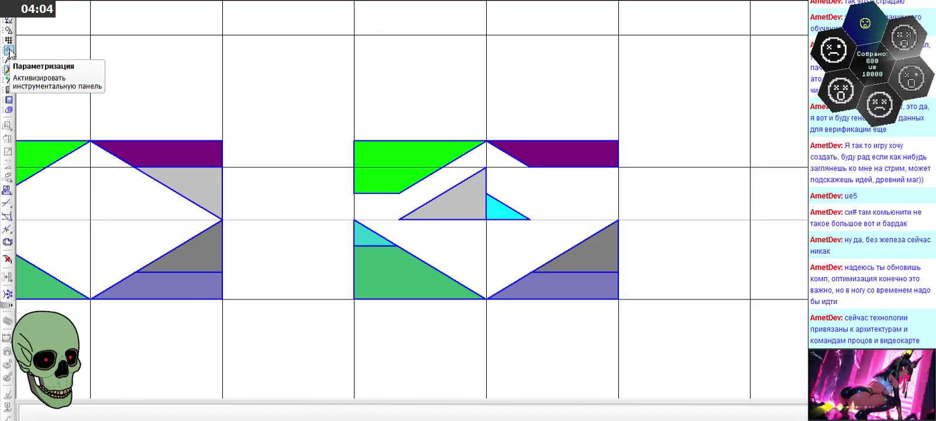
{"action": "left_click", "coordinate": [8, 29]}
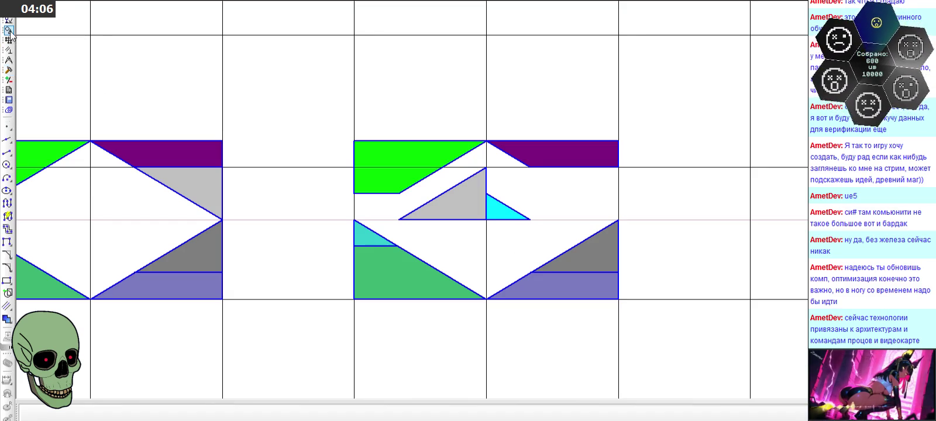
{"action": "left_click", "coordinate": [7, 152]}
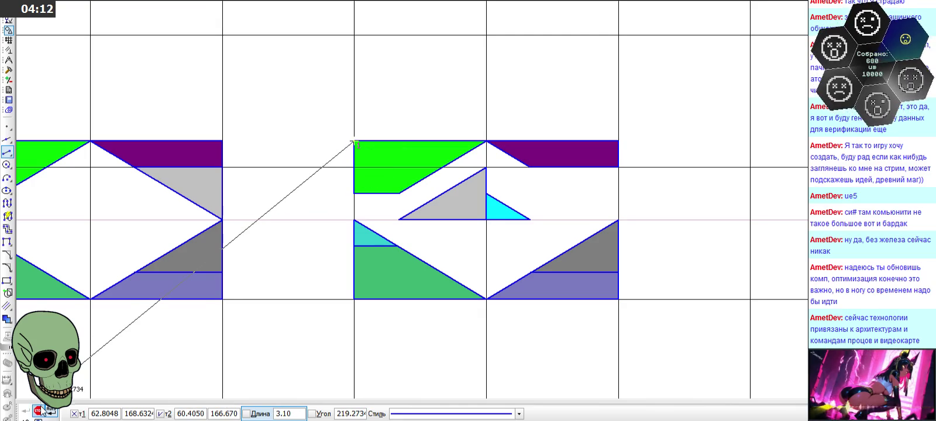
{"action": "key", "text": "Escape"}
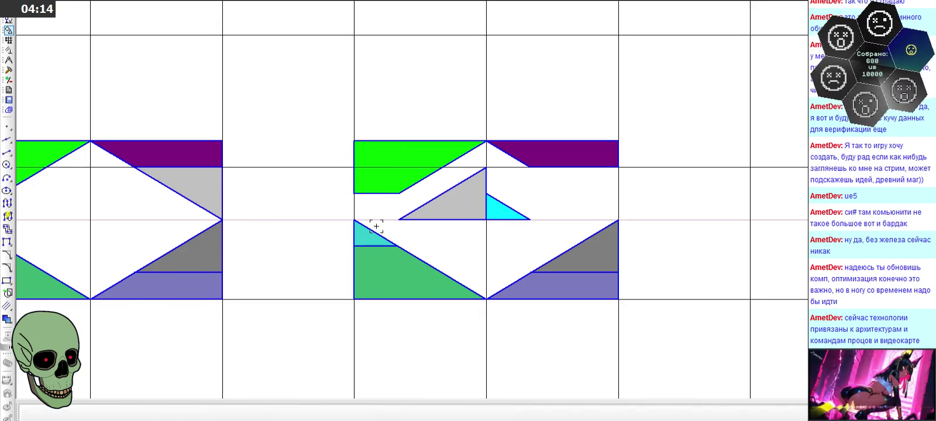
Step: Delete the small turquoise triangle and the lower-right grey triangle
{"action": "scroll", "coordinate": [404, 235], "scroll_direction": "up", "scroll_amount": 2}
{"action": "left_click", "coordinate": [345, 244]}
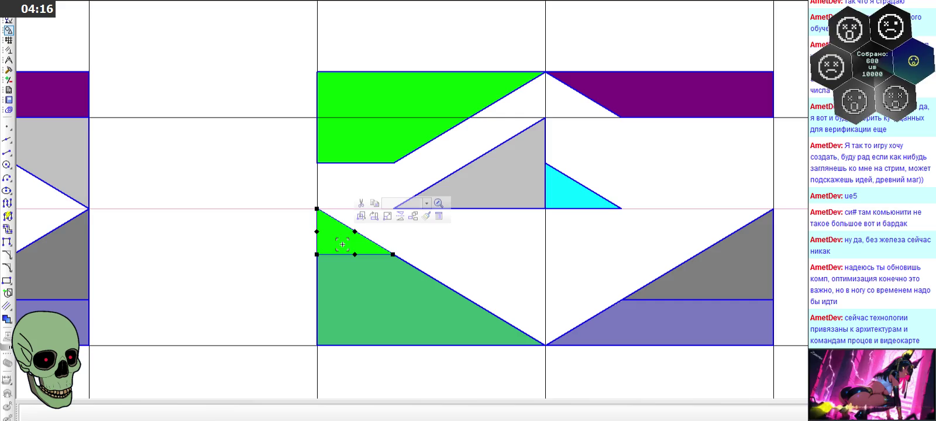
{"action": "key", "text": "Delete"}
{"action": "left_click", "coordinate": [727, 272]}
{"action": "key", "text": "Delete"}
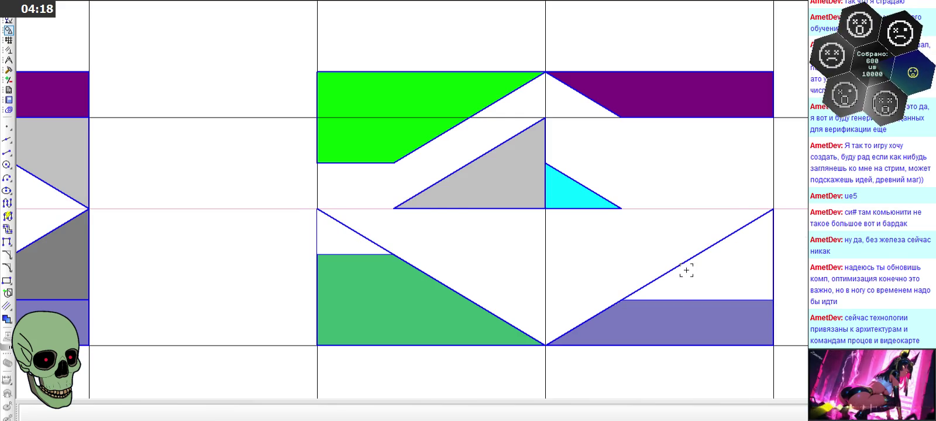
Step: Trim the leftover diagonal and vertical stubs, then select the grey centre triangle for mirroring
{"action": "left_click", "coordinate": [9, 70]}
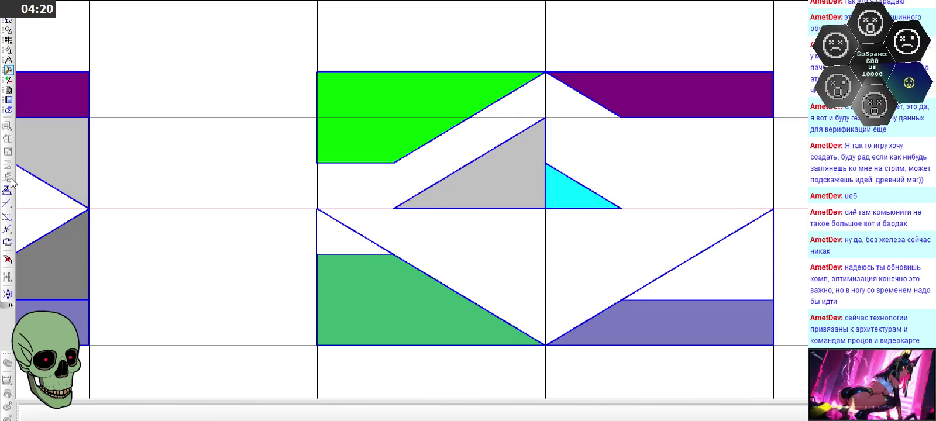
{"action": "left_click", "coordinate": [7, 203]}
{"action": "left_click", "coordinate": [370, 237]}
{"action": "left_click", "coordinate": [321, 230]}
{"action": "left_click", "coordinate": [683, 266]}
{"action": "left_click", "coordinate": [774, 258]}
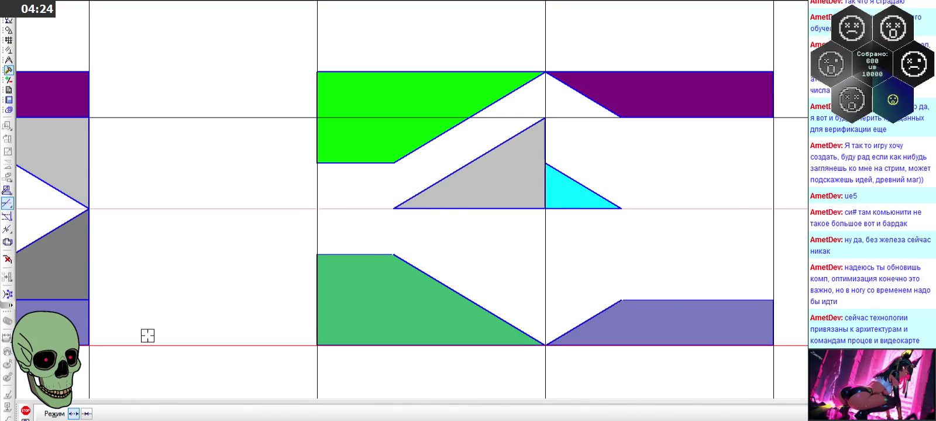
{"action": "left_click", "coordinate": [26, 411]}
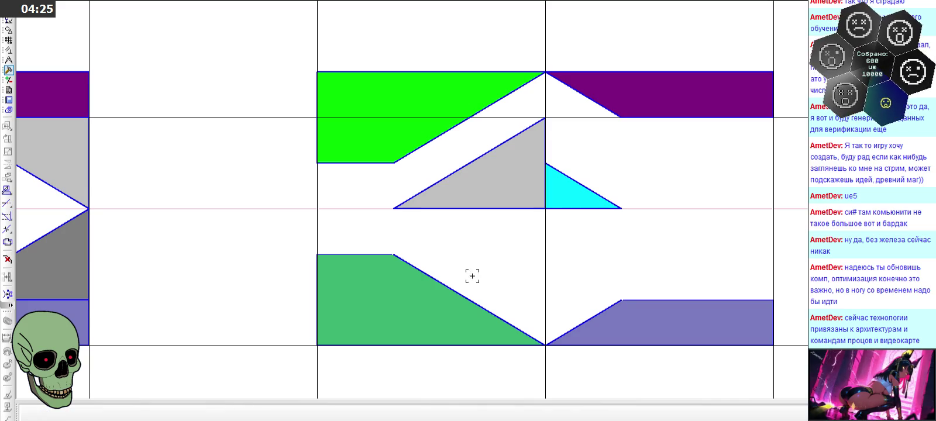
{"action": "left_click", "coordinate": [495, 200]}
{"action": "left_click", "coordinate": [586, 167]}
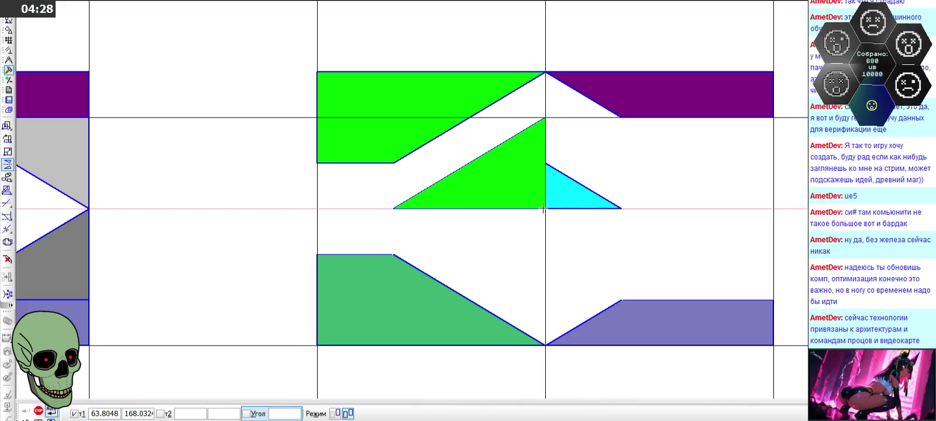
Step: Mirror the centre triangle and the small cyan triangle about the tile's horizontal centreline
{"action": "left_click", "coordinate": [553, 209]}
{"action": "key", "text": "Escape"}
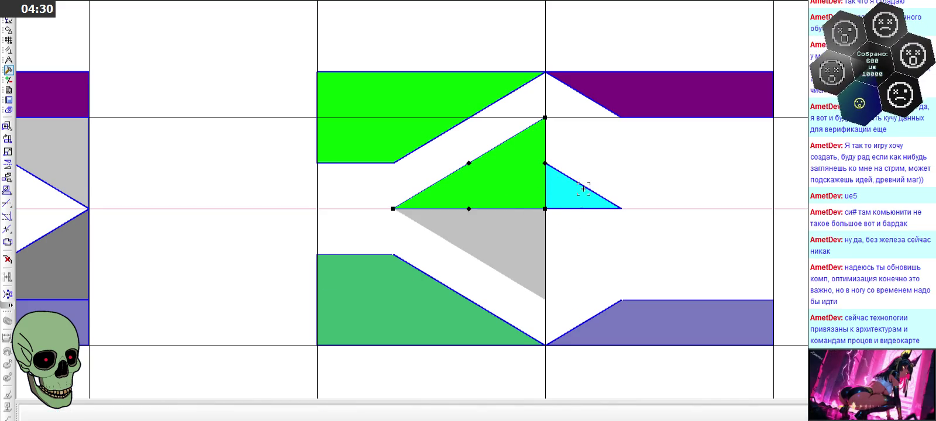
{"action": "left_click", "coordinate": [583, 190]}
{"action": "left_click", "coordinate": [586, 166]}
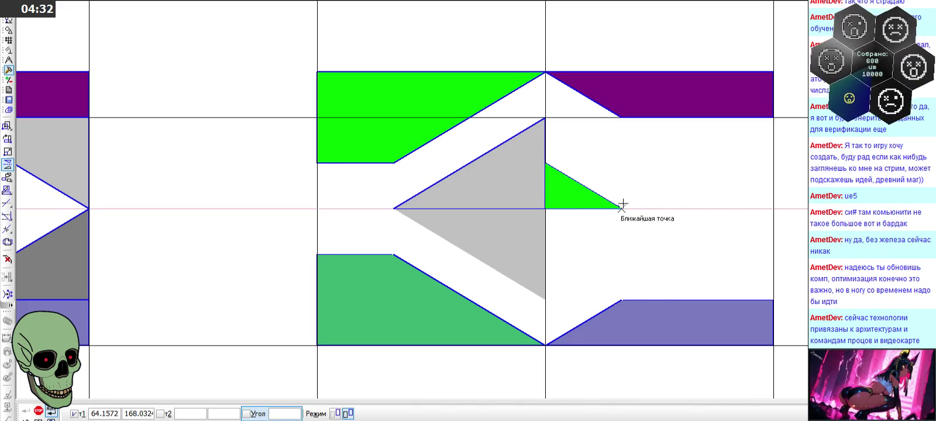
{"action": "left_click", "coordinate": [622, 208]}
{"action": "key", "text": "Escape"}
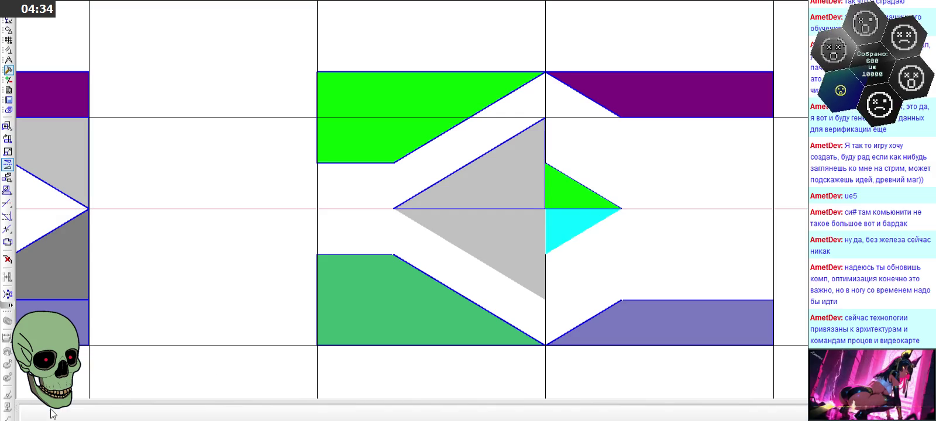
{"action": "key", "text": "Escape"}
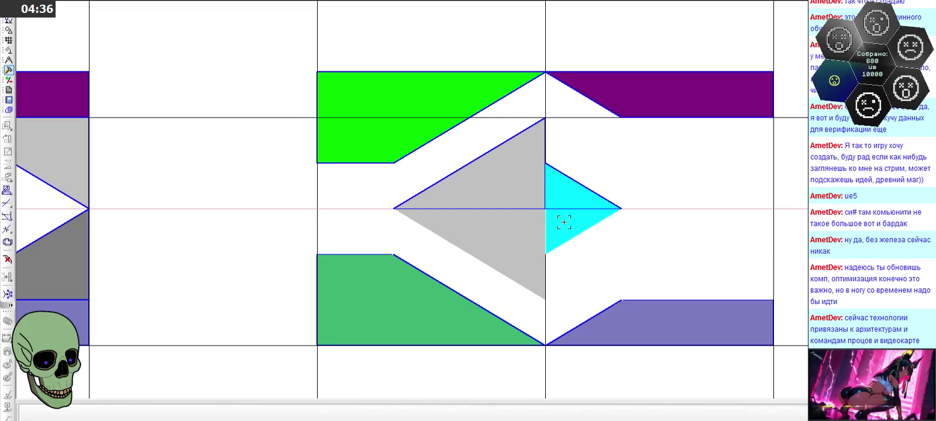
Step: Fill the upper triangle and lower small triangle green, removing an unwanted large fill
{"action": "double_click", "coordinate": [563, 222]}
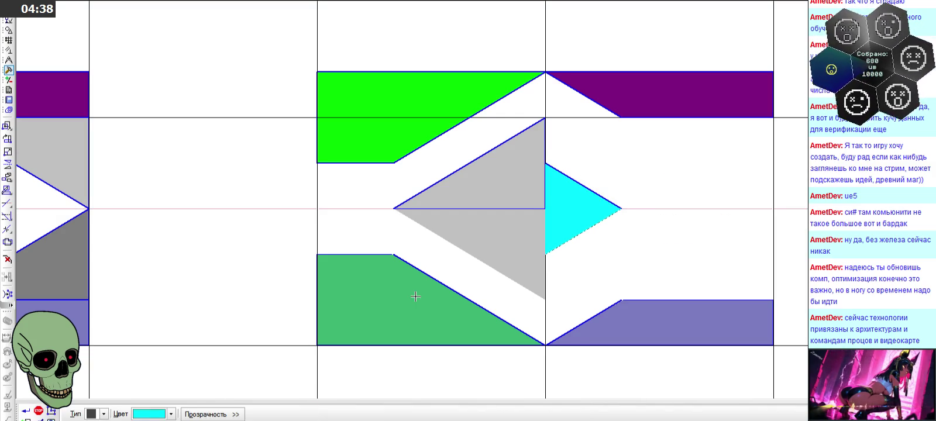
{"action": "left_click", "coordinate": [161, 415]}
{"action": "left_click", "coordinate": [165, 364]}
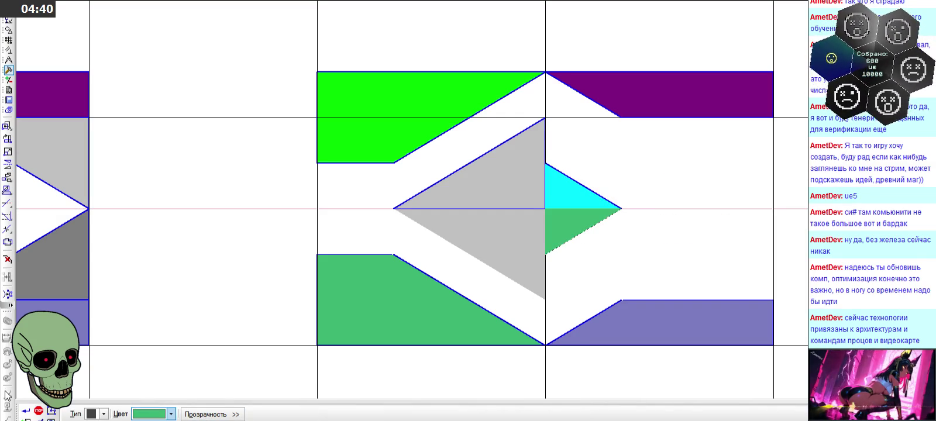
{"action": "left_click", "coordinate": [25, 411]}
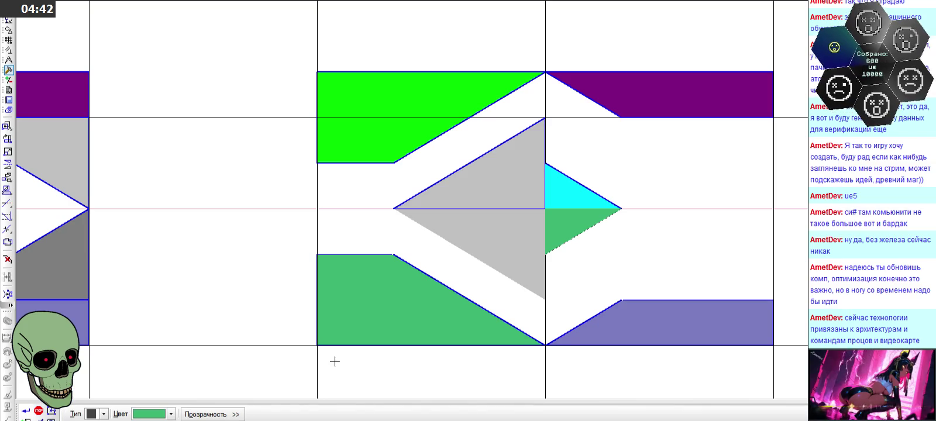
{"action": "left_click", "coordinate": [636, 241]}
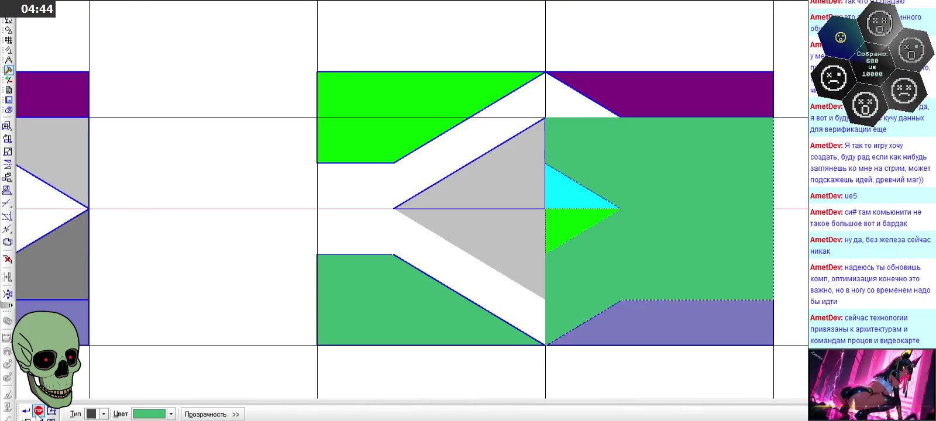
{"action": "left_click", "coordinate": [38, 411]}
{"action": "scroll", "coordinate": [387, 194], "scroll_direction": "down", "scroll_amount": 1}
{"action": "scroll", "coordinate": [532, 218], "scroll_direction": "up", "scroll_amount": 2}
{"action": "left_click", "coordinate": [532, 218]}
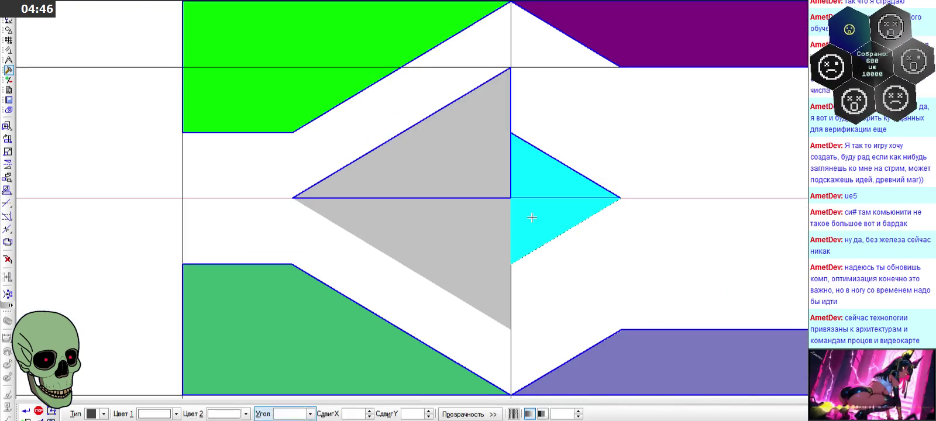
{"action": "left_click", "coordinate": [165, 414]}
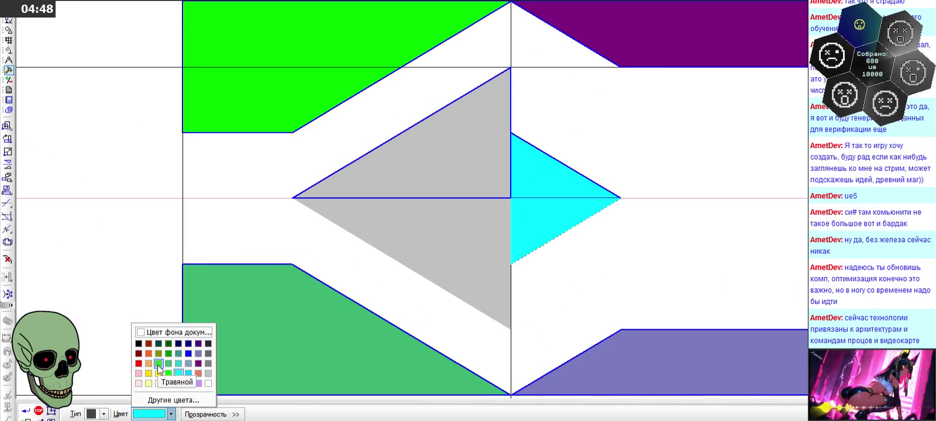
{"action": "left_click", "coordinate": [168, 373]}
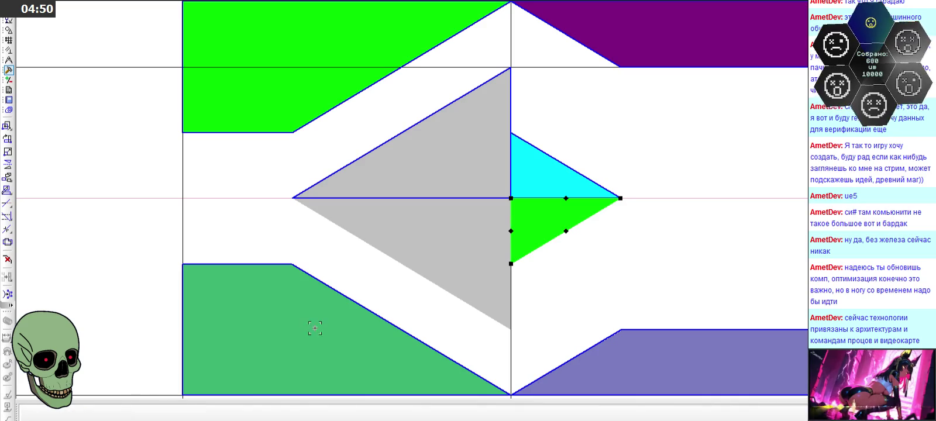
Step: Fill the grey triangle's lower half dark grey
{"action": "left_click", "coordinate": [409, 285]}
{"action": "left_click", "coordinate": [155, 417]}
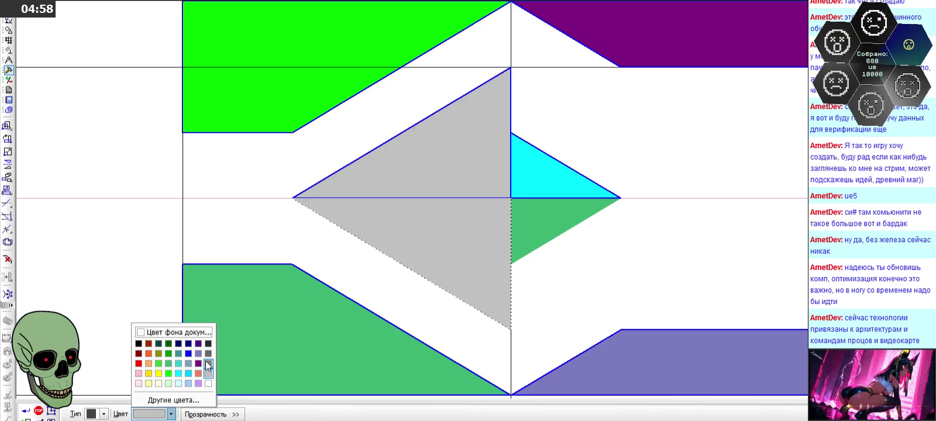
{"action": "left_click", "coordinate": [206, 361]}
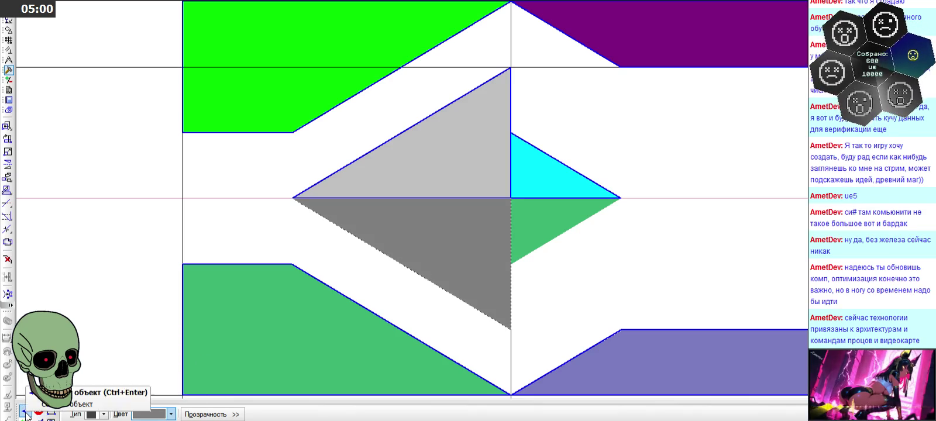
{"action": "left_click", "coordinate": [26, 412]}
{"action": "left_click", "coordinate": [141, 249]}
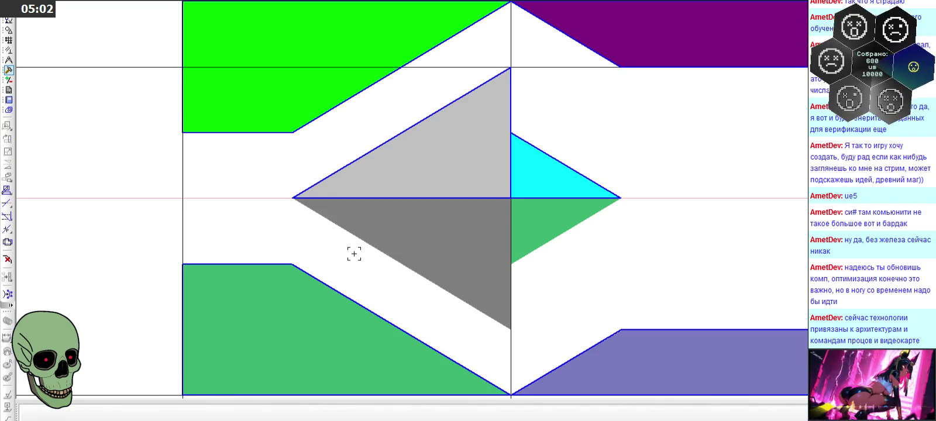
{"action": "scroll", "coordinate": [354, 253], "scroll_direction": "down", "scroll_amount": 2}
{"action": "scroll", "coordinate": [485, 226], "scroll_direction": "down", "scroll_amount": 1}
{"action": "scroll", "coordinate": [485, 226], "scroll_direction": "up", "scroll_amount": 3}
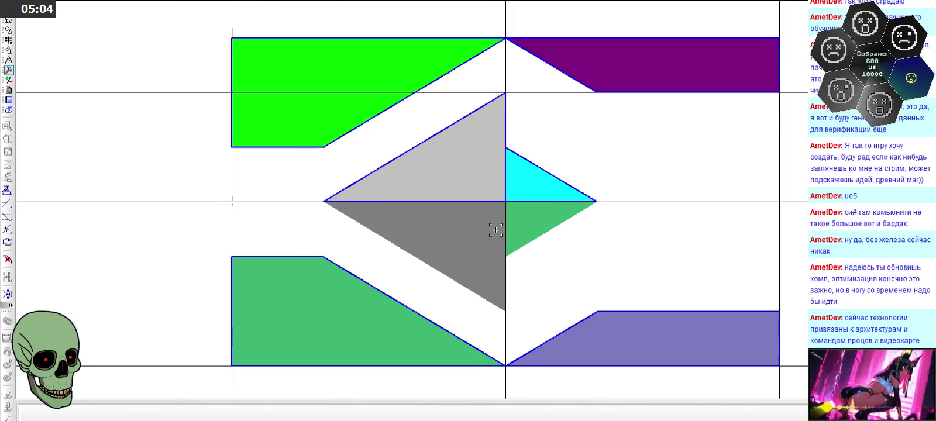
Step: Recolour the lower small triangle's fill teal
{"action": "left_click", "coordinate": [530, 222]}
{"action": "left_click", "coordinate": [170, 414]}
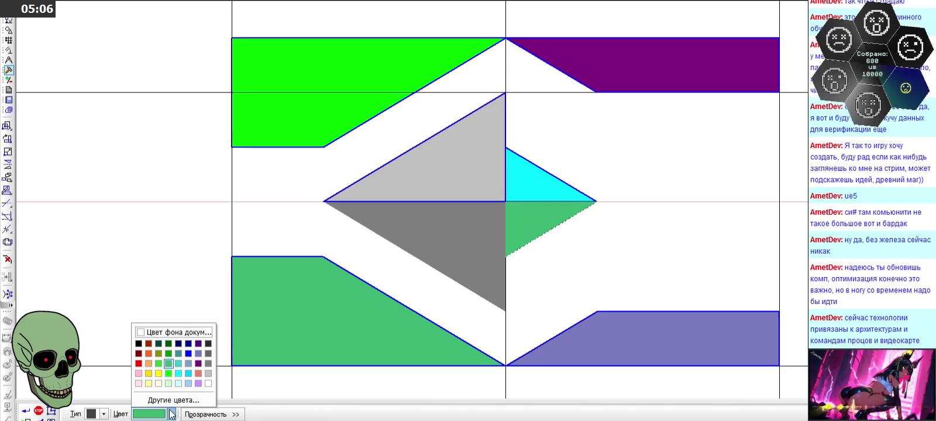
{"action": "left_click", "coordinate": [181, 364]}
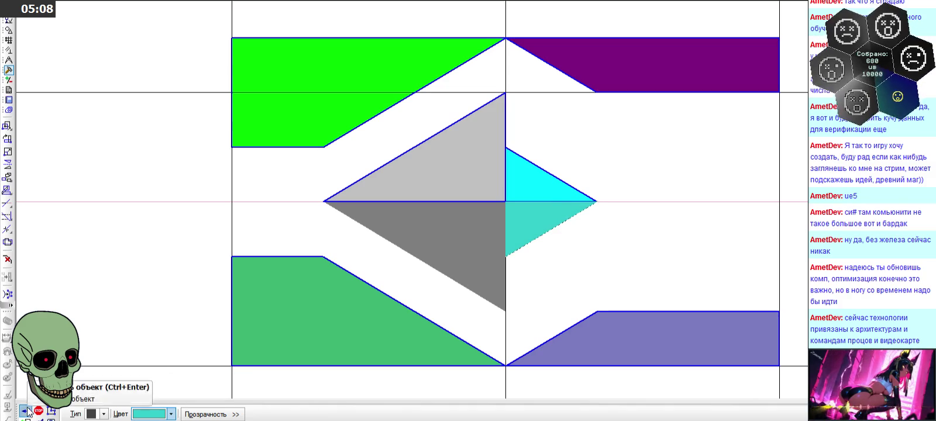
{"action": "left_click", "coordinate": [25, 411]}
{"action": "scroll", "coordinate": [305, 188], "scroll_direction": "down", "scroll_amount": 1}
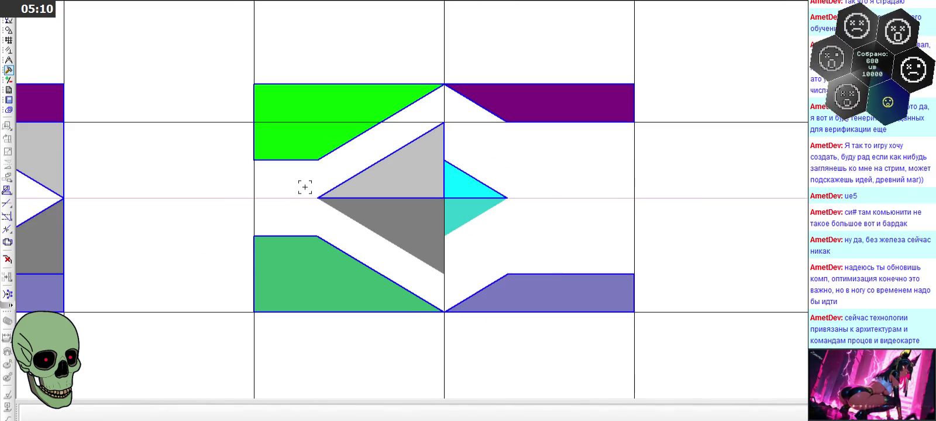
Step: Outline the teal triangle's slanted and vertical edges with blue segments
{"action": "left_click", "coordinate": [8, 29]}
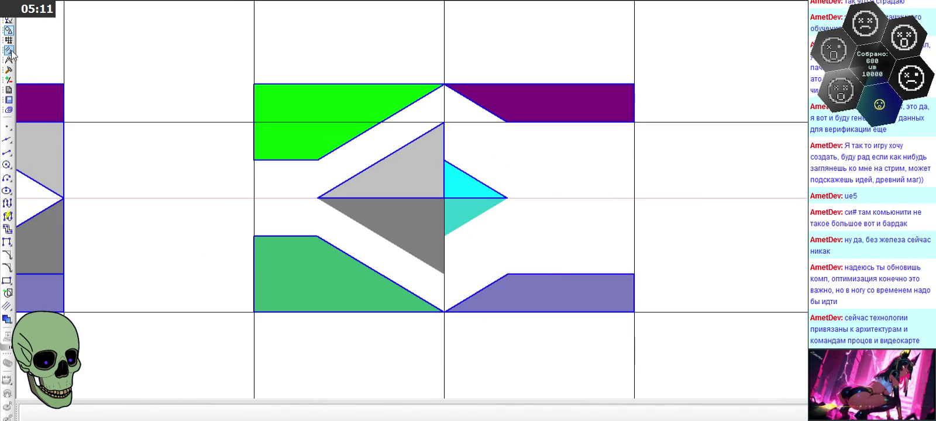
{"action": "left_click", "coordinate": [7, 152]}
{"action": "scroll", "coordinate": [429, 305], "scroll_direction": "up", "scroll_amount": 1}
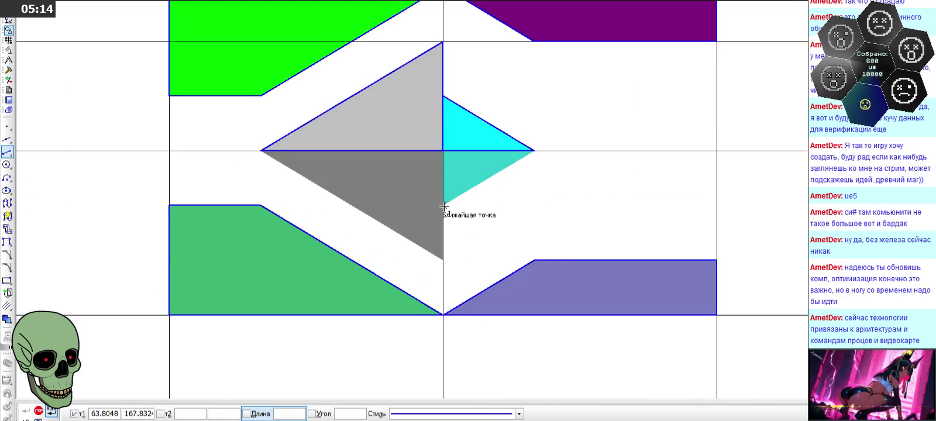
{"action": "scroll", "coordinate": [445, 201], "scroll_direction": "up", "scroll_amount": 2}
{"action": "left_click", "coordinate": [665, 77]}
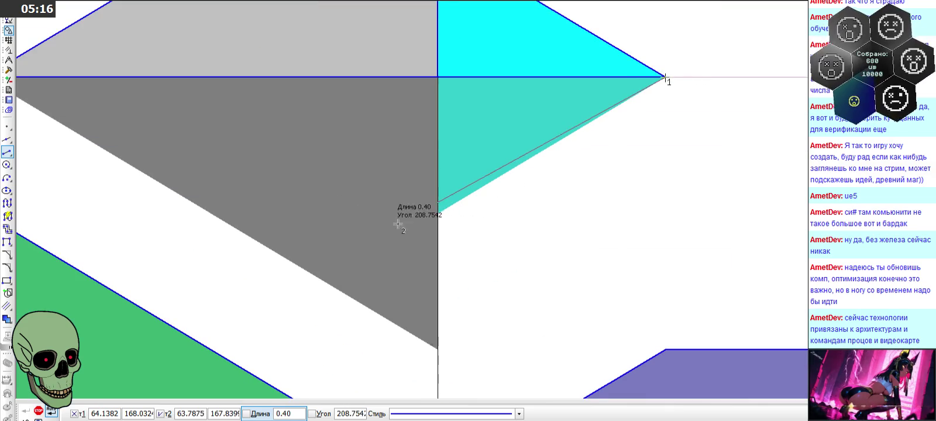
{"action": "left_click", "coordinate": [439, 215]}
{"action": "left_click", "coordinate": [437, 77]}
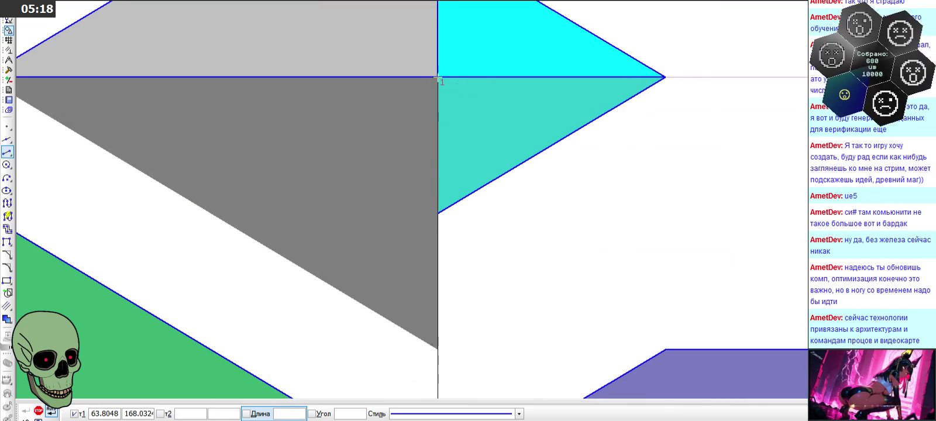
{"action": "left_click", "coordinate": [437, 209]}
Step: Add a blue segment from the bottom corner to the big triangle's left vertex
{"action": "left_click", "coordinate": [438, 350]}
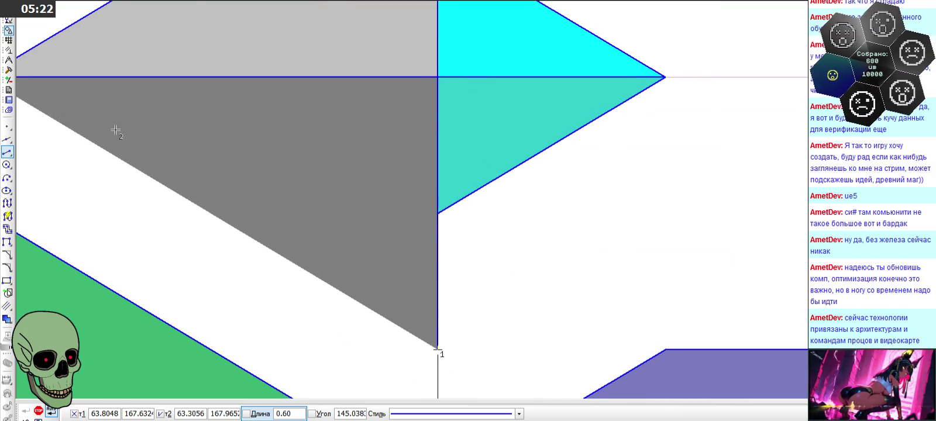
{"action": "scroll", "coordinate": [201, 180], "scroll_direction": "down", "scroll_amount": 2}
{"action": "left_click", "coordinate": [161, 139]}
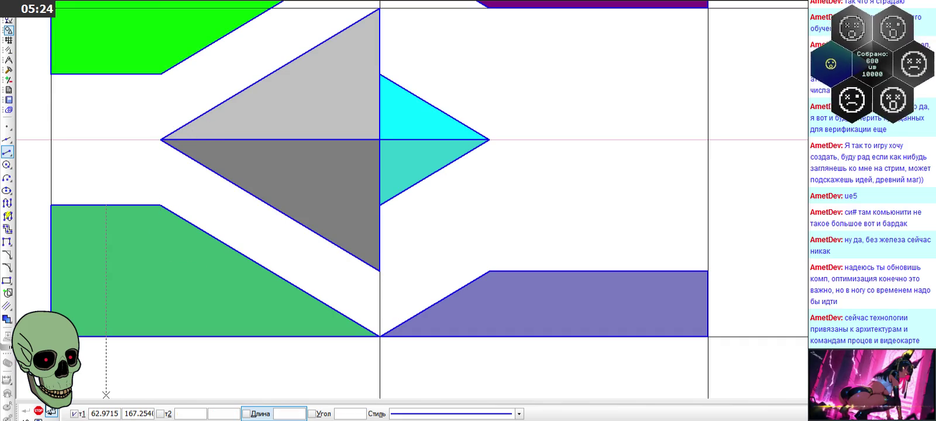
{"action": "left_click", "coordinate": [38, 411]}
{"action": "scroll", "coordinate": [374, 120], "scroll_direction": "down", "scroll_amount": 2}
Step: Copy the whole finished arrow tile into the empty grid cell on its right
{"action": "scroll", "coordinate": [374, 119], "scroll_direction": "down", "scroll_amount": 2}
{"action": "scroll", "coordinate": [374, 119], "scroll_direction": "down", "scroll_amount": 1}
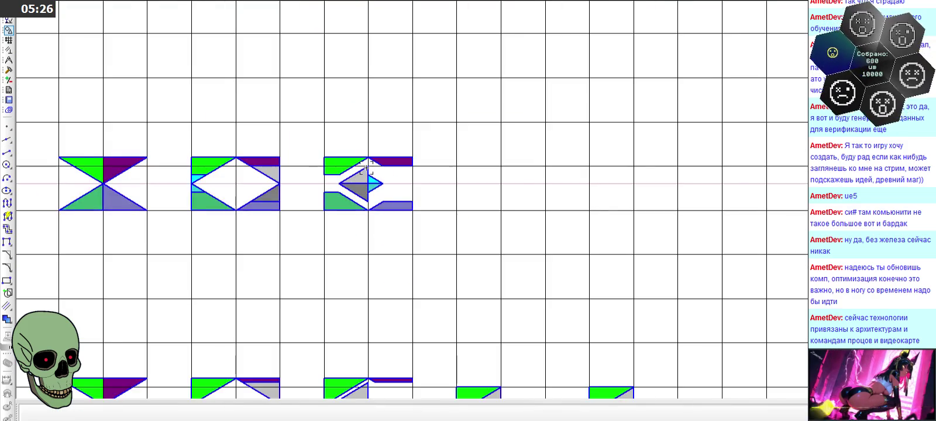
{"action": "scroll", "coordinate": [373, 120], "scroll_direction": "down", "scroll_amount": 1}
{"action": "scroll", "coordinate": [403, 184], "scroll_direction": "up", "scroll_amount": 3}
{"action": "scroll", "coordinate": [403, 183], "scroll_direction": "up", "scroll_amount": 1}
{"action": "scroll", "coordinate": [404, 184], "scroll_direction": "up", "scroll_amount": 1}
{"action": "scroll", "coordinate": [404, 183], "scroll_direction": "up", "scroll_amount": 1}
{"action": "left_click_drag", "start_coordinate": [181, 52], "coordinate": [434, 292]}
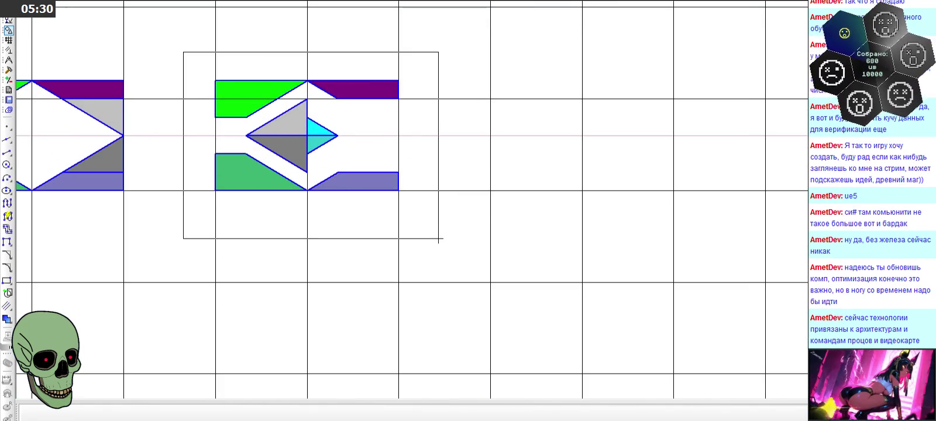
{"action": "key", "text": "ctrl+v"}
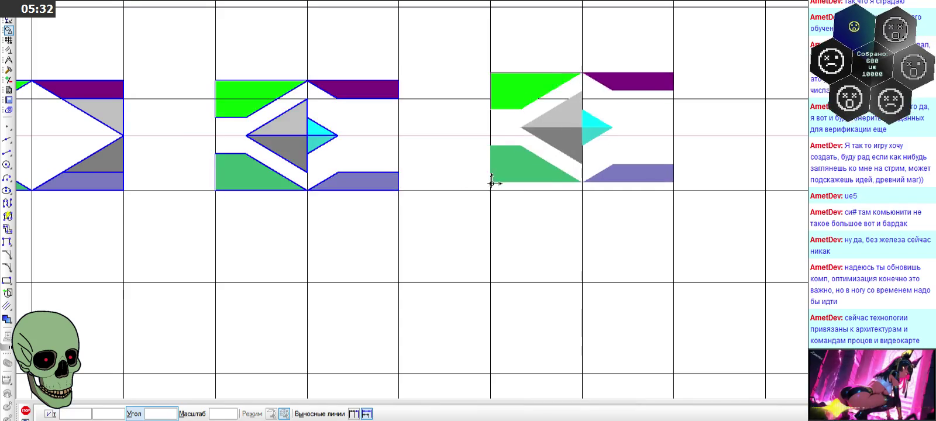
{"action": "left_click", "coordinate": [490, 190]}
{"action": "left_click", "coordinate": [26, 411]}
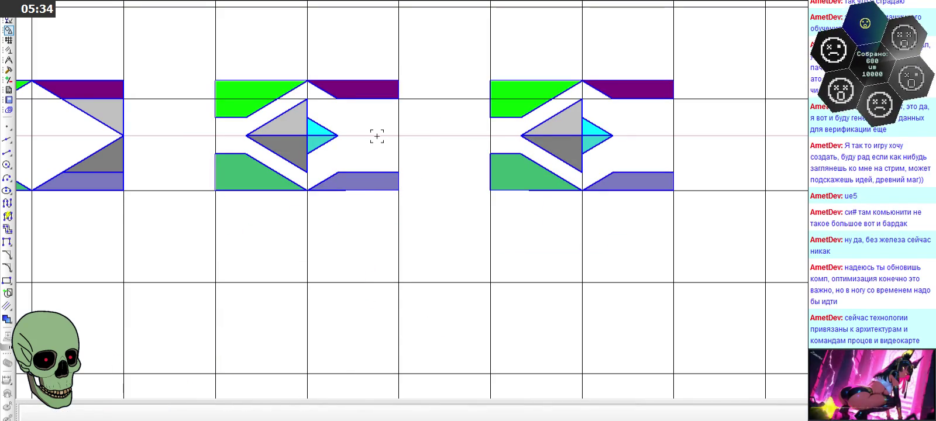
{"action": "scroll", "coordinate": [407, 142], "scroll_direction": "down", "scroll_amount": 2}
{"action": "scroll", "coordinate": [539, 130], "scroll_direction": "up", "scroll_amount": 1}
{"action": "scroll", "coordinate": [405, 162], "scroll_direction": "up", "scroll_amount": 4}
{"action": "scroll", "coordinate": [407, 167], "scroll_direction": "up", "scroll_amount": 2}
{"action": "scroll", "coordinate": [388, 166], "scroll_direction": "down", "scroll_amount": 1}
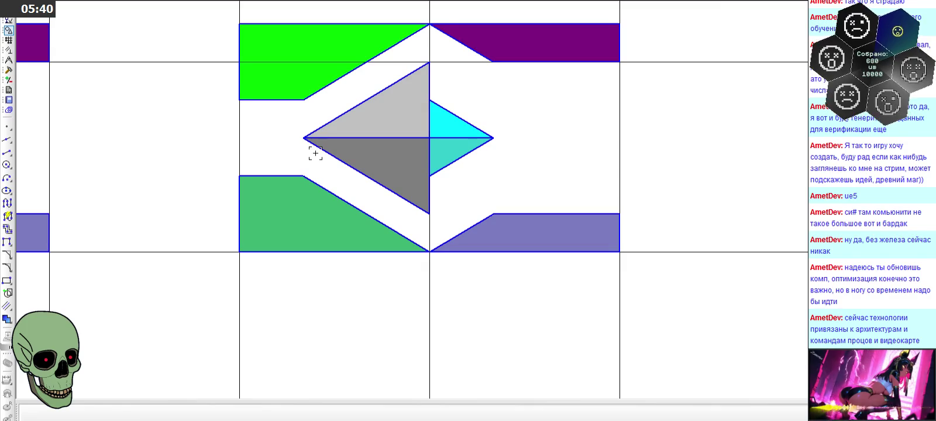
{"action": "left_click", "coordinate": [348, 148]}
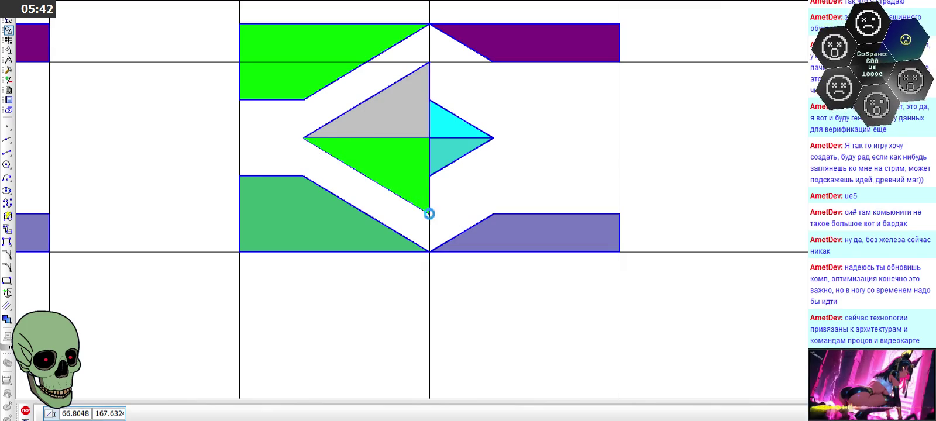
Step: Delete the dark grey fill and the inner diagonal and vertical edges from the tile's centre
{"action": "key", "text": "Delete"}
{"action": "left_click", "coordinate": [418, 205]}
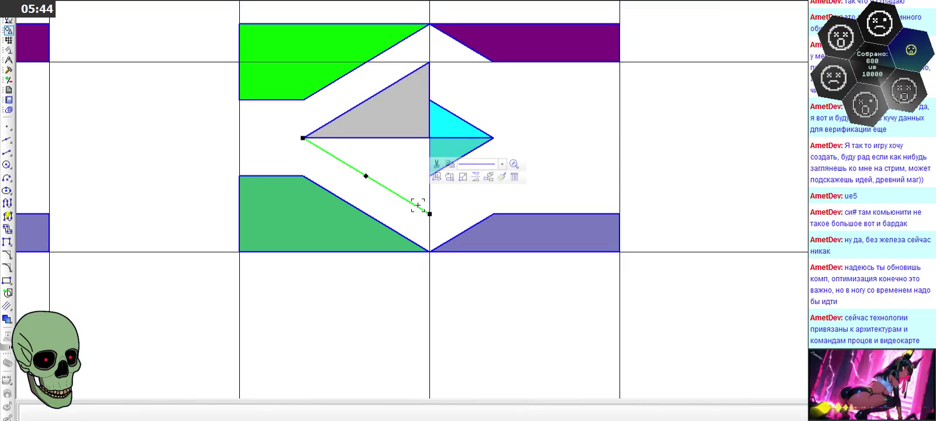
{"action": "key", "text": "Delete"}
{"action": "scroll", "coordinate": [424, 179], "scroll_direction": "up", "scroll_amount": 2}
{"action": "left_click", "coordinate": [431, 199]}
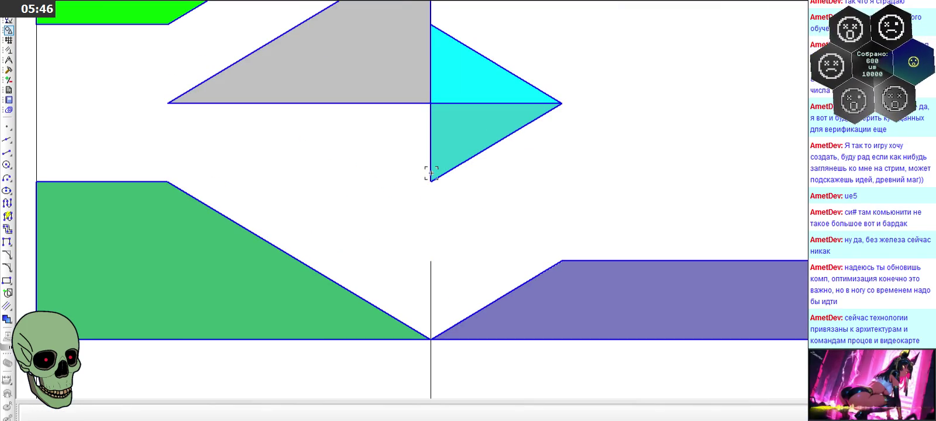
{"action": "key", "text": "Delete"}
{"action": "left_click", "coordinate": [435, 179]}
{"action": "key", "text": "Delete"}
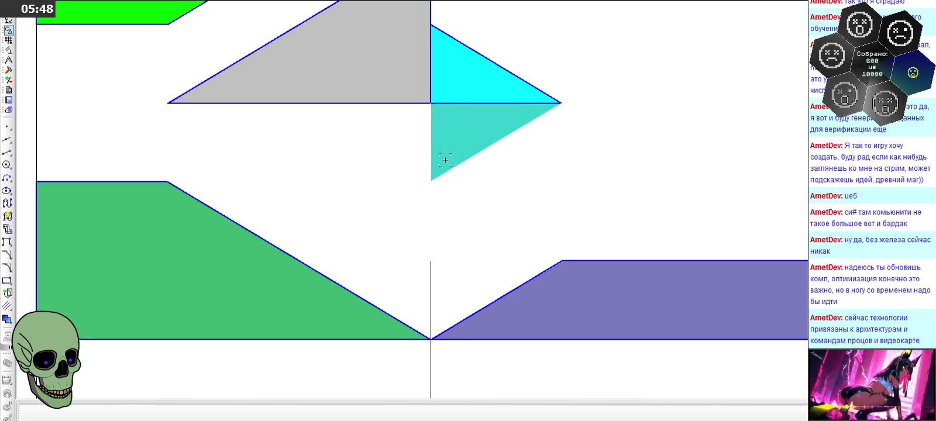
Step: Paste a grey triangle copy and move the teal triangle beside the purple bar
{"action": "key", "text": "ctrl+v"}
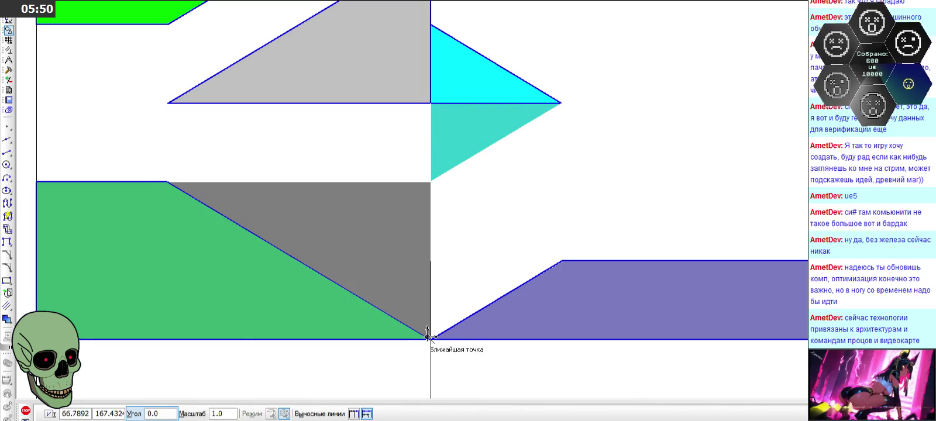
{"action": "key", "text": "Escape"}
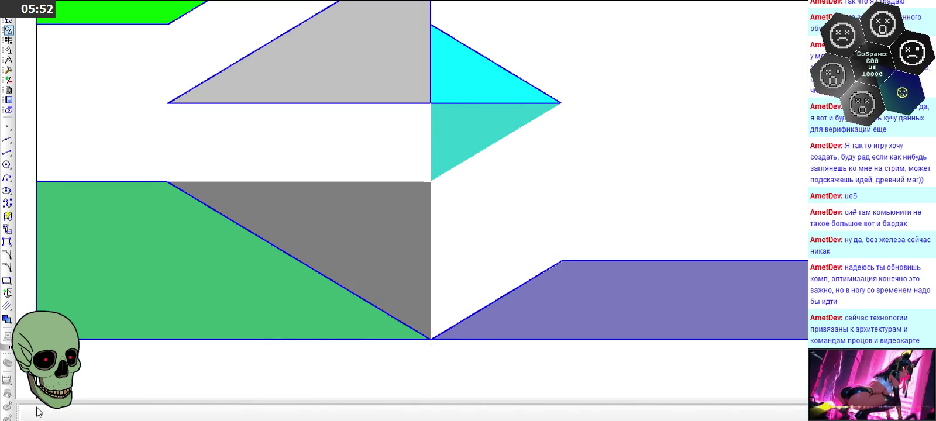
{"action": "left_click", "coordinate": [440, 147]}
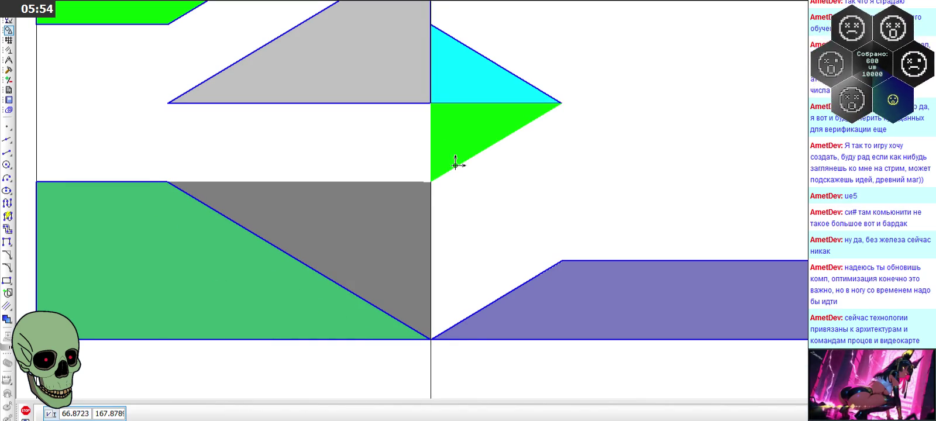
{"action": "left_click", "coordinate": [433, 178]}
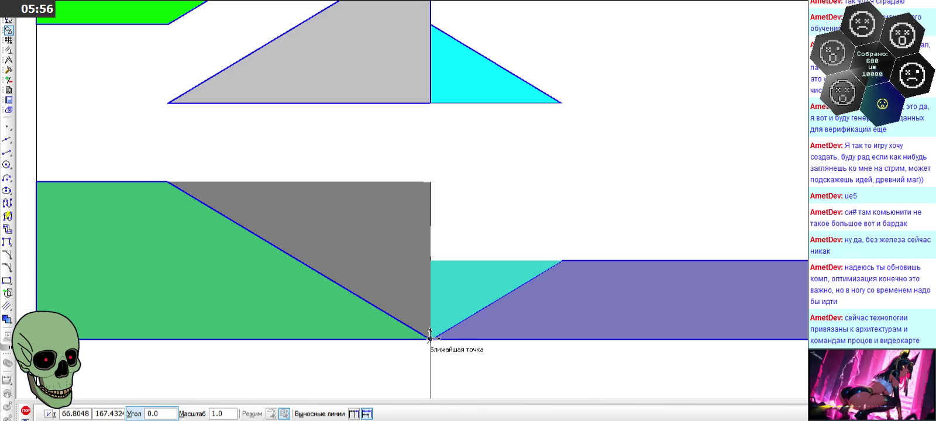
{"action": "left_click", "coordinate": [175, 396]}
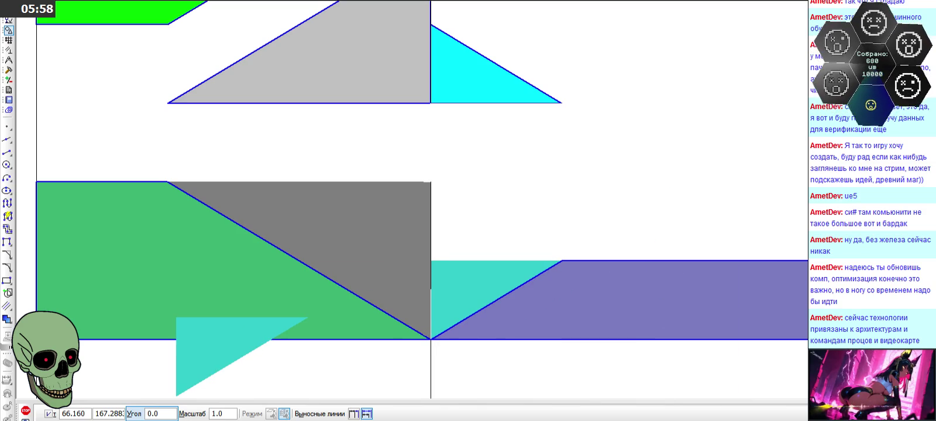
{"action": "scroll", "coordinate": [427, 201], "scroll_direction": "down", "scroll_amount": 2}
{"action": "scroll", "coordinate": [331, 117], "scroll_direction": "up", "scroll_amount": 2}
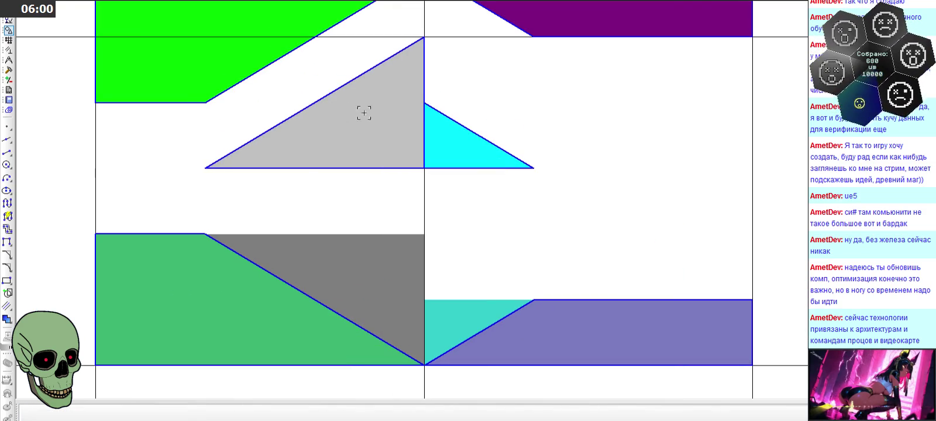
Step: Move the grey triangle up into the corner beside the green bar
{"action": "left_click", "coordinate": [366, 117]}
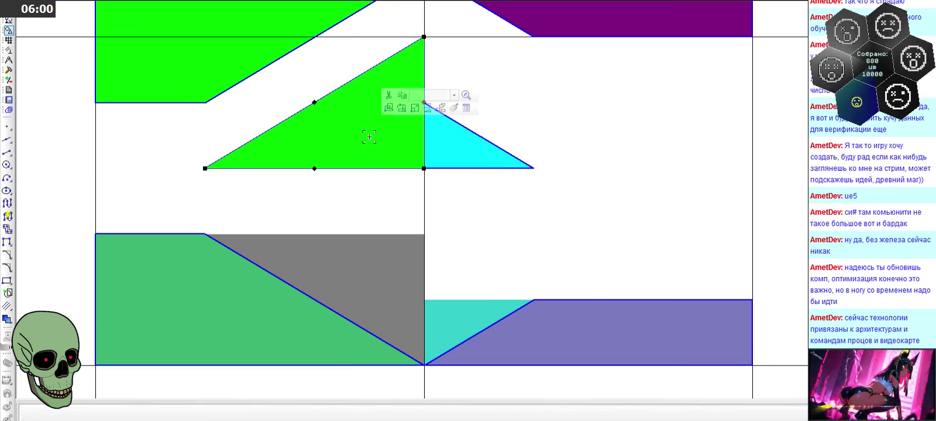
{"action": "left_click", "coordinate": [205, 168]}
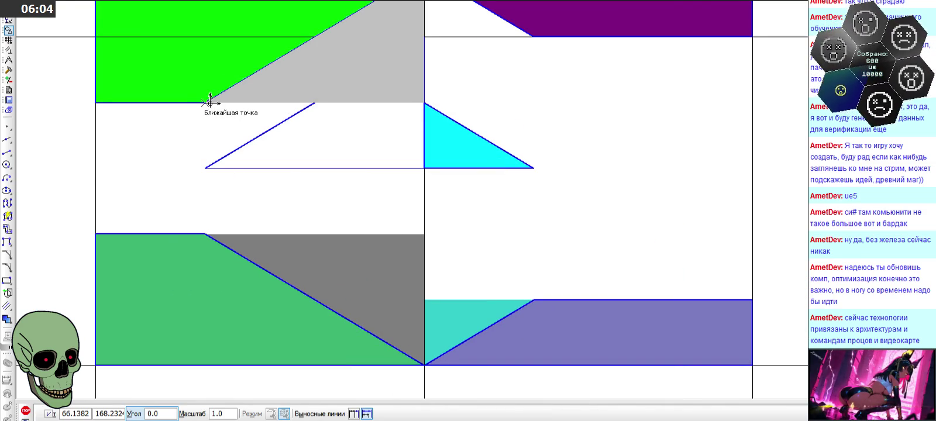
{"action": "left_click", "coordinate": [26, 411]}
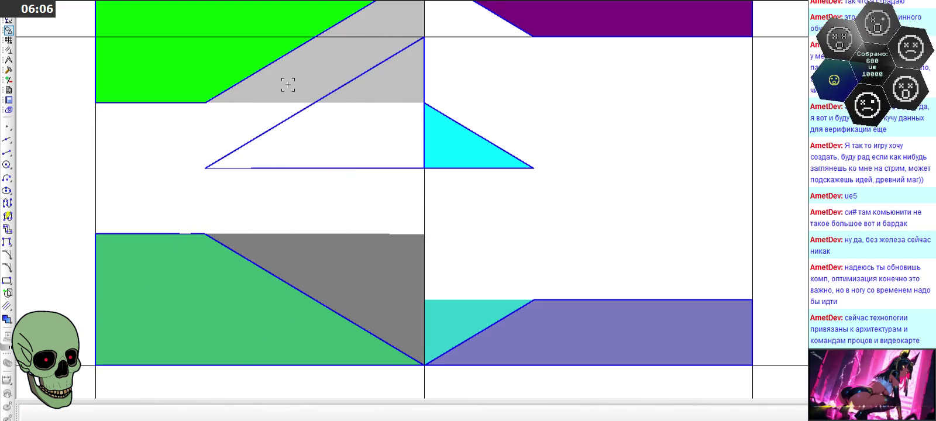
{"action": "scroll", "coordinate": [307, 98], "scroll_direction": "down", "scroll_amount": 2}
{"action": "scroll", "coordinate": [286, 108], "scroll_direction": "up", "scroll_amount": 1}
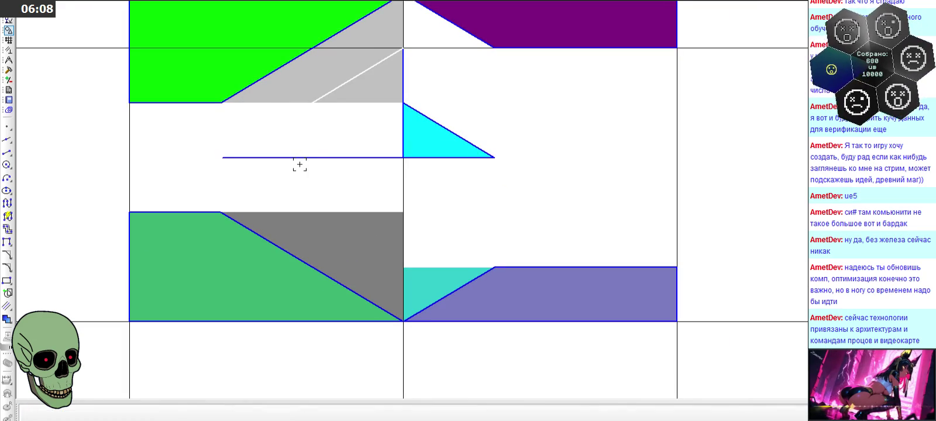
Step: Set the cyan triangle beside the purple bar and undo the leftover diagonal outline
{"action": "left_click", "coordinate": [434, 119]}
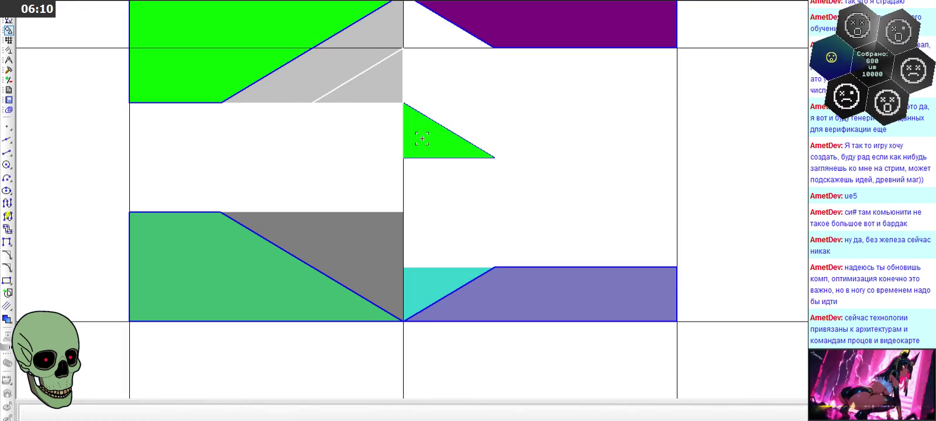
{"action": "left_click", "coordinate": [404, 156]}
{"action": "left_click", "coordinate": [403, 157]}
{"action": "scroll", "coordinate": [404, 155], "scroll_direction": "down", "scroll_amount": 2}
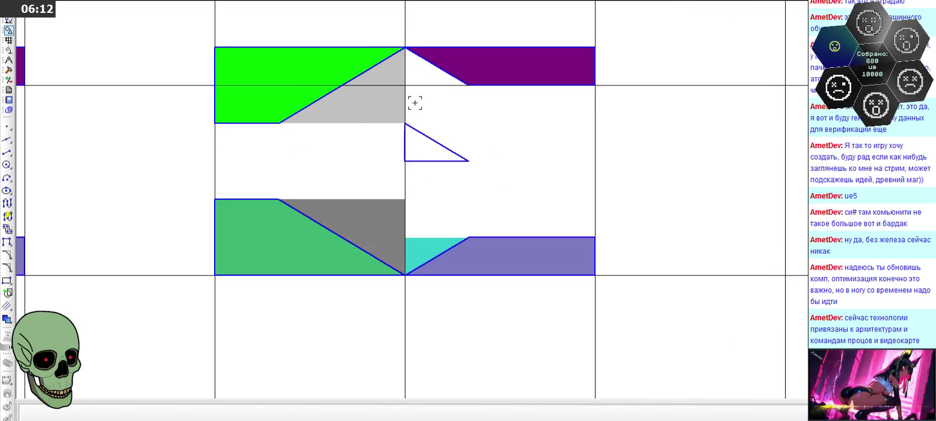
{"action": "scroll", "coordinate": [407, 87], "scroll_direction": "up", "scroll_amount": 3}
{"action": "key", "text": "ctrl+v"}
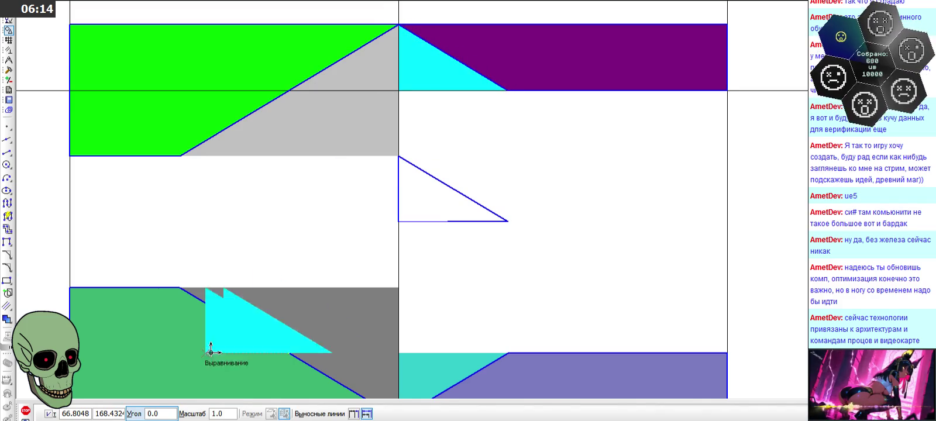
{"action": "left_click", "coordinate": [23, 410]}
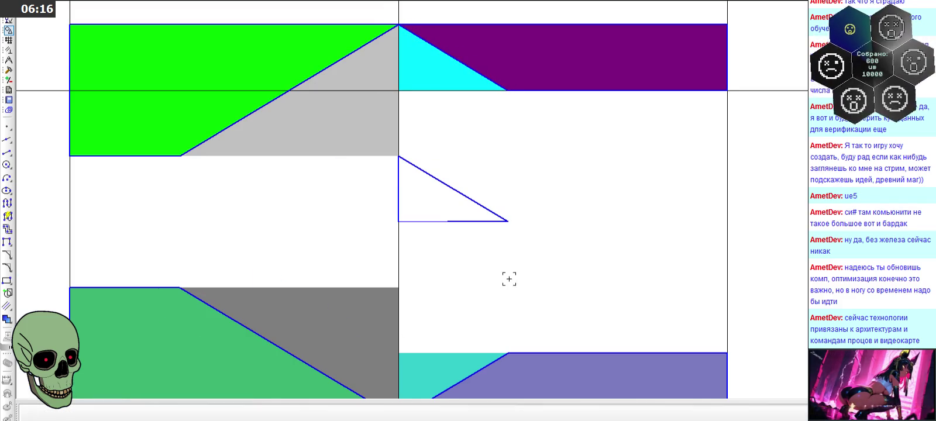
{"action": "key", "text": "ctrl+z"}
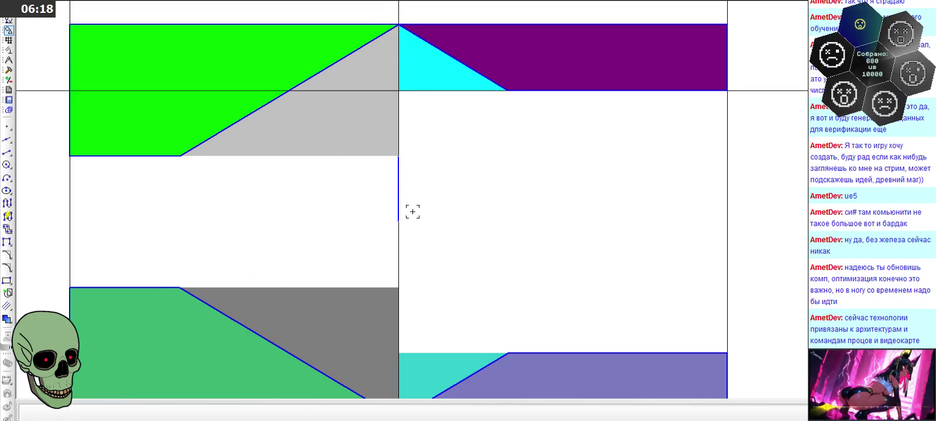
{"action": "scroll", "coordinate": [476, 148], "scroll_direction": "down", "scroll_amount": 2}
{"action": "scroll", "coordinate": [476, 148], "scroll_direction": "down", "scroll_amount": 1}
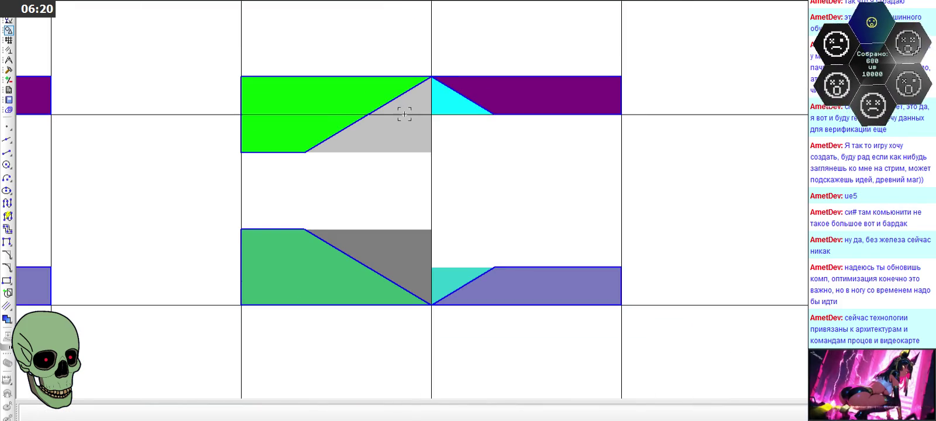
{"action": "scroll", "coordinate": [403, 97], "scroll_direction": "up", "scroll_amount": 1}
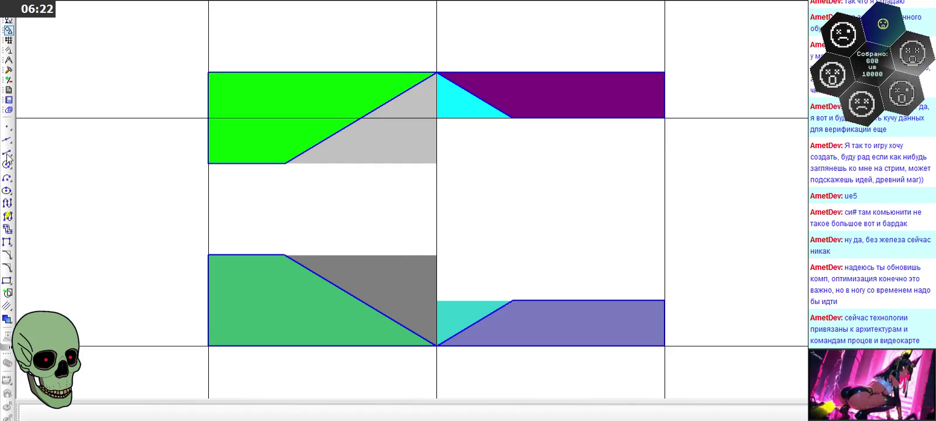
Step: Draw segment lines along the grey shape's bottom edge and under the cyan triangle
{"action": "left_click", "coordinate": [7, 154]}
{"action": "scroll", "coordinate": [347, 149], "scroll_direction": "up", "scroll_amount": 2}
{"action": "left_click", "coordinate": [476, 169]}
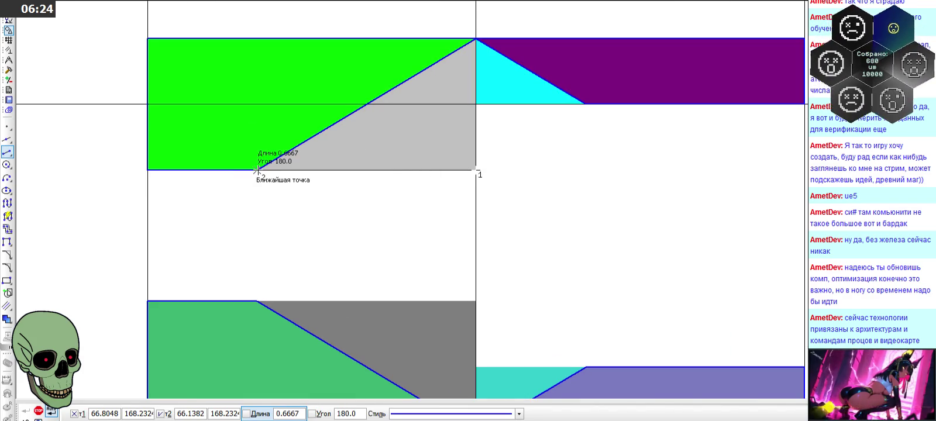
{"action": "left_click", "coordinate": [258, 170]}
{"action": "left_click", "coordinate": [585, 104]}
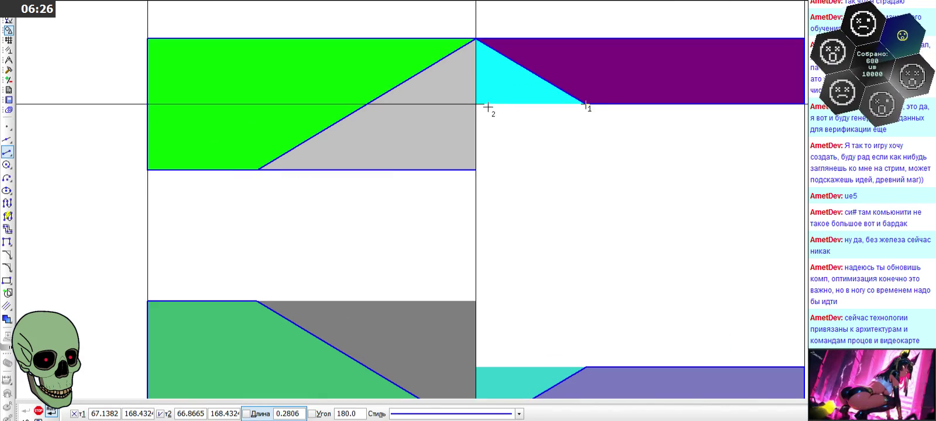
{"action": "left_click", "coordinate": [475, 104]}
{"action": "left_click", "coordinate": [475, 39]}
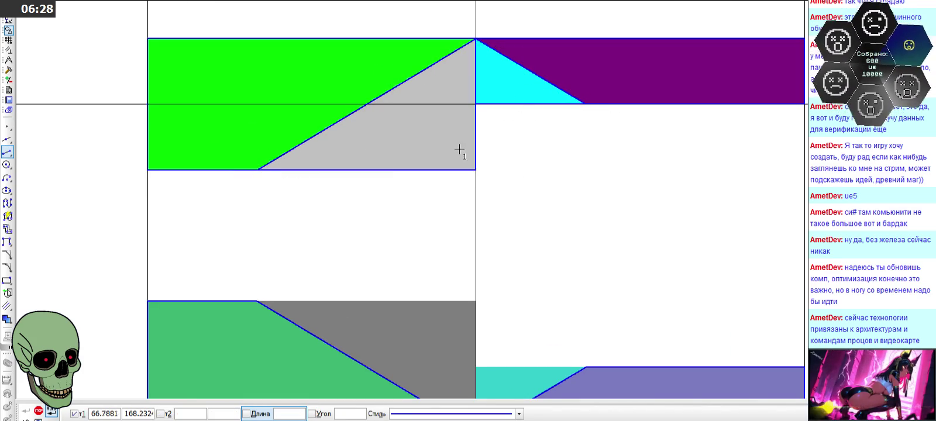
{"action": "scroll", "coordinate": [433, 169], "scroll_direction": "down", "scroll_amount": 2}
{"action": "scroll", "coordinate": [407, 136], "scroll_direction": "up", "scroll_amount": 2}
Step: Add edge lines on the grey shape's vertical side, the teal triangle's top and the grey triangle's top
{"action": "left_click", "coordinate": [407, 139]}
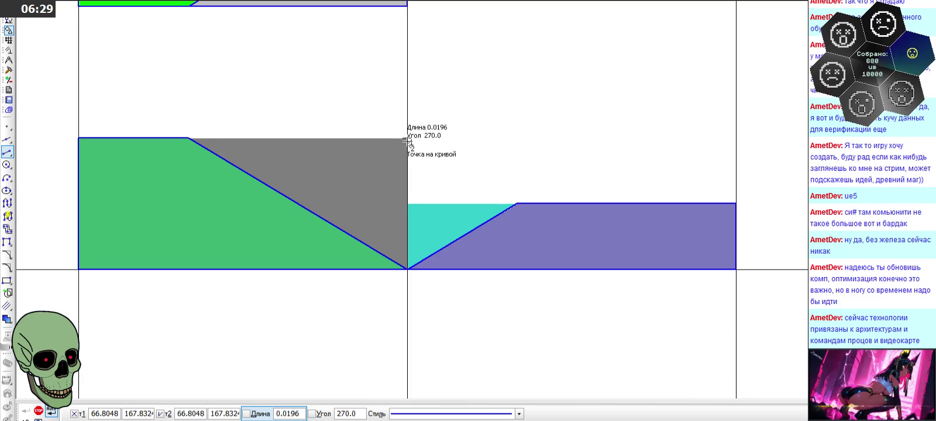
{"action": "left_click", "coordinate": [408, 268]}
{"action": "left_click", "coordinate": [515, 203]}
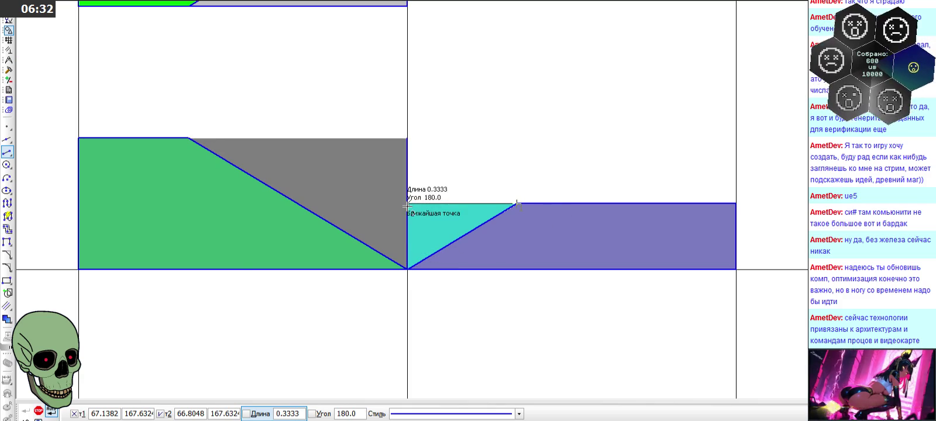
{"action": "left_click", "coordinate": [407, 204]}
{"action": "left_click", "coordinate": [188, 139]}
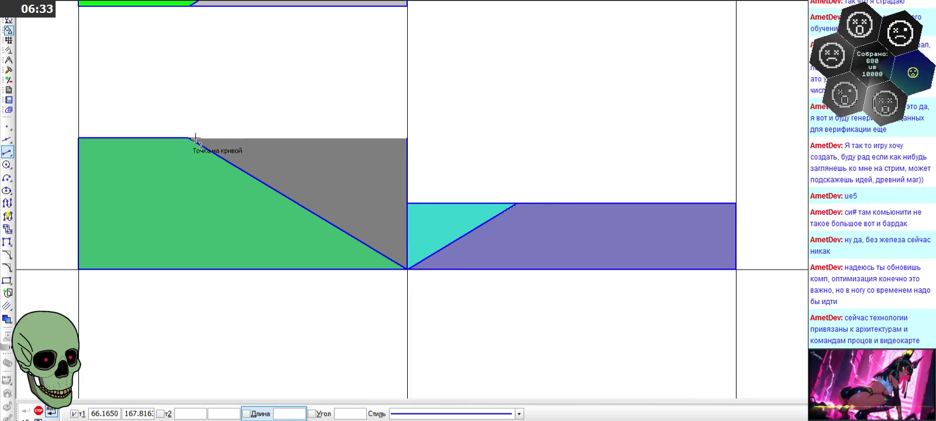
{"action": "left_click", "coordinate": [407, 138]}
{"action": "left_click", "coordinate": [37, 412]}
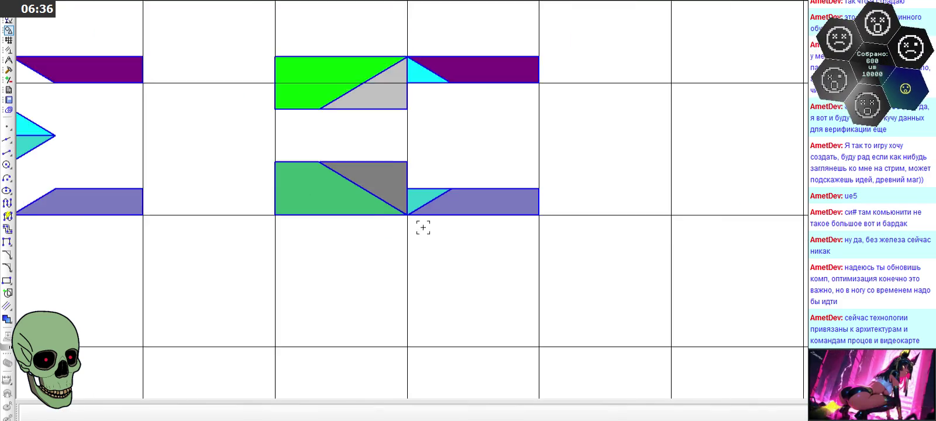
{"action": "scroll", "coordinate": [430, 259], "scroll_direction": "down", "scroll_amount": 3}
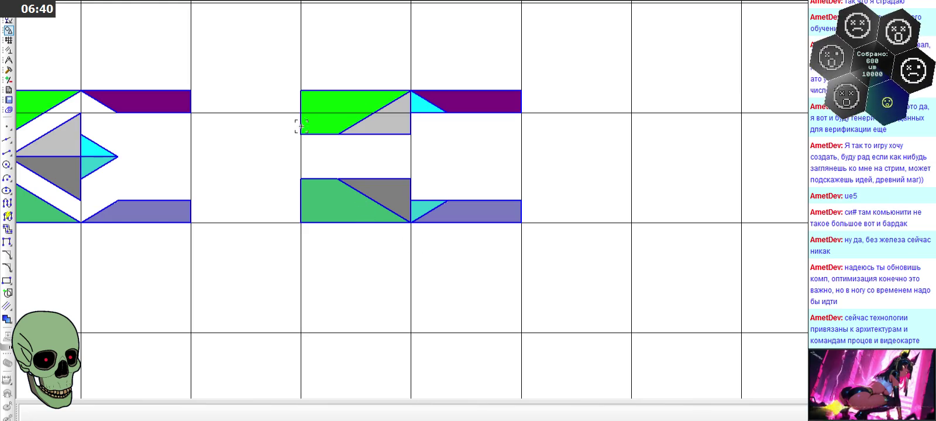
Step: Copy the split-triangle tile into the next grid cell to the right
{"action": "left_click_drag", "start_coordinate": [283, 74], "coordinate": [534, 237]}
{"action": "key", "text": "ctrl+c"}
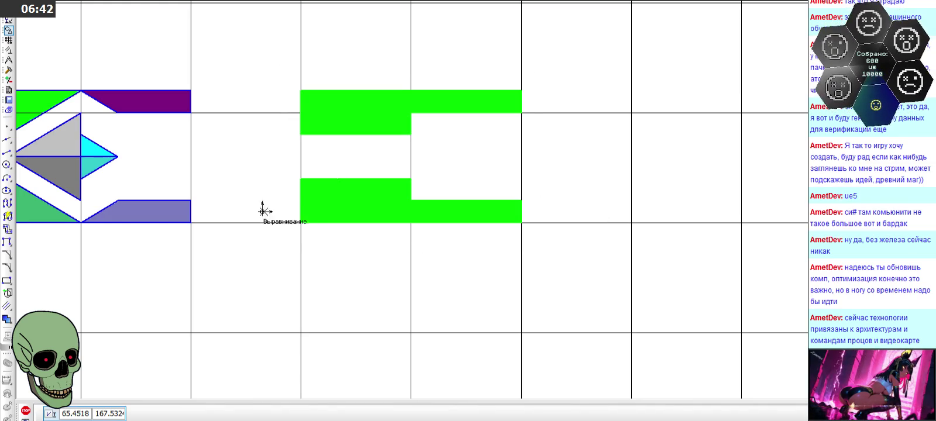
{"action": "left_click", "coordinate": [299, 218]}
{"action": "key", "text": "ctrl+v"}
{"action": "left_click", "coordinate": [632, 222]}
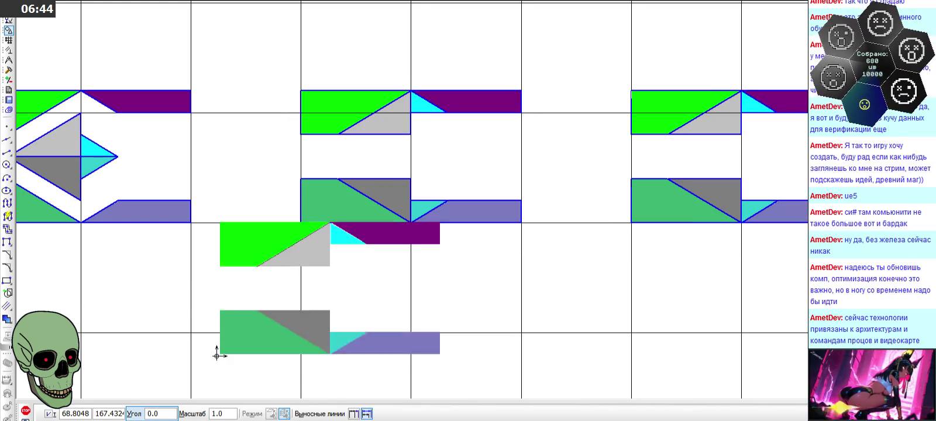
{"action": "left_click", "coordinate": [25, 412]}
Step: Delete the copy's grey triangle and outlines, leaving a plain green rectangle
{"action": "scroll", "coordinate": [659, 144], "scroll_direction": "down", "scroll_amount": 3}
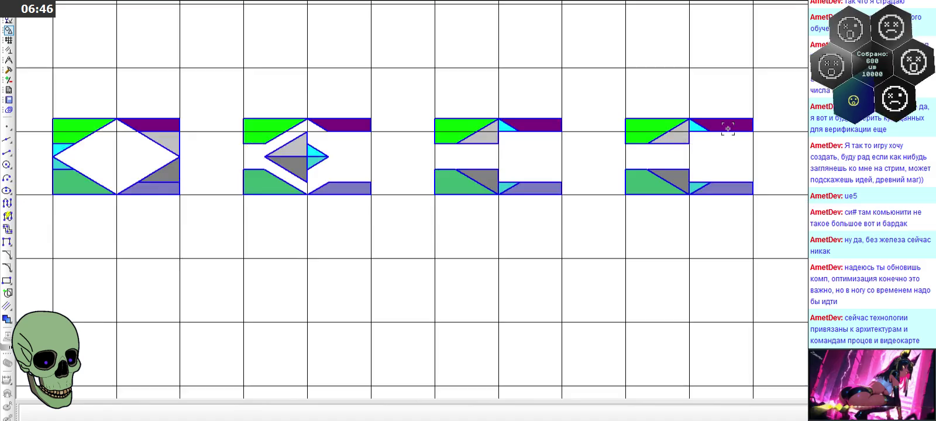
{"action": "scroll", "coordinate": [738, 123], "scroll_direction": "up", "scroll_amount": 4}
{"action": "scroll", "coordinate": [738, 123], "scroll_direction": "up", "scroll_amount": 2}
{"action": "left_click_drag", "start_coordinate": [376, 92], "coordinate": [599, 210]}
{"action": "key", "text": "Delete"}
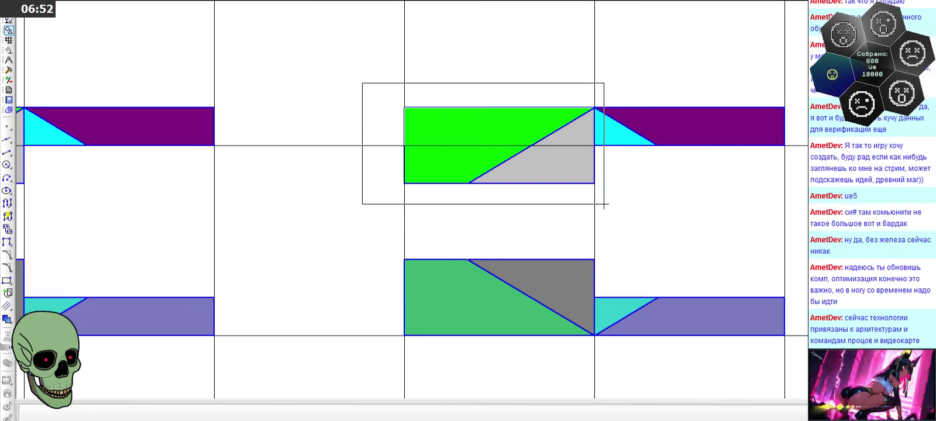
Step: Move the green box down by one grid cell
{"action": "left_click_drag", "start_coordinate": [364, 89], "coordinate": [604, 206]}
{"action": "left_click", "coordinate": [619, 176]}
{"action": "left_click", "coordinate": [405, 184]}
{"action": "left_click", "coordinate": [404, 259]}
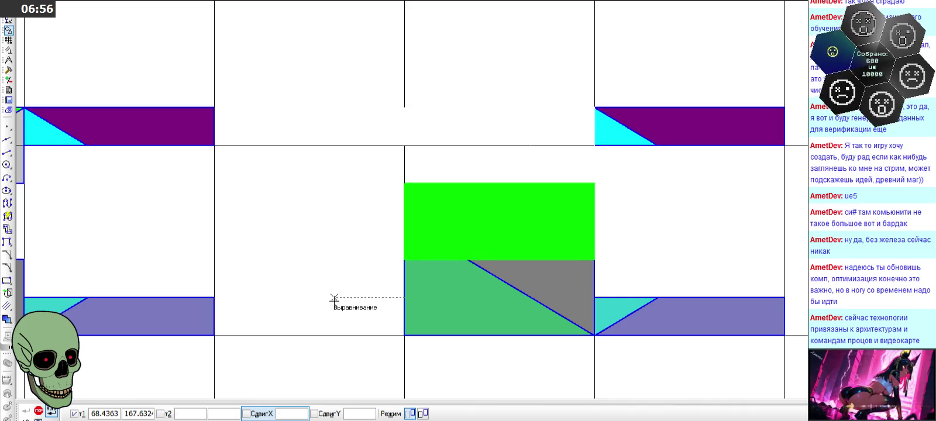
{"action": "left_click", "coordinate": [44, 410]}
{"action": "scroll", "coordinate": [393, 160], "scroll_direction": "down", "scroll_amount": 2}
{"action": "scroll", "coordinate": [607, 184], "scroll_direction": "up", "scroll_amount": 2}
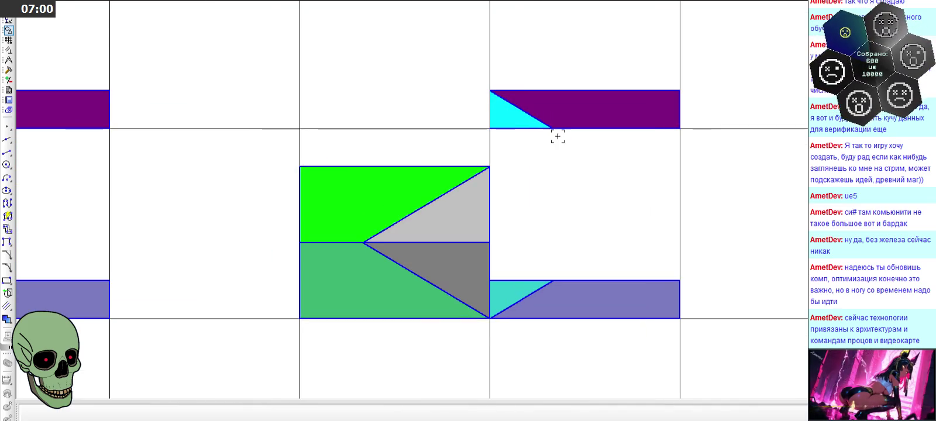
Step: Move the purple band with its cyan triangle down onto the lavender band
{"action": "left_click_drag", "start_coordinate": [445, 69], "coordinate": [701, 143]}
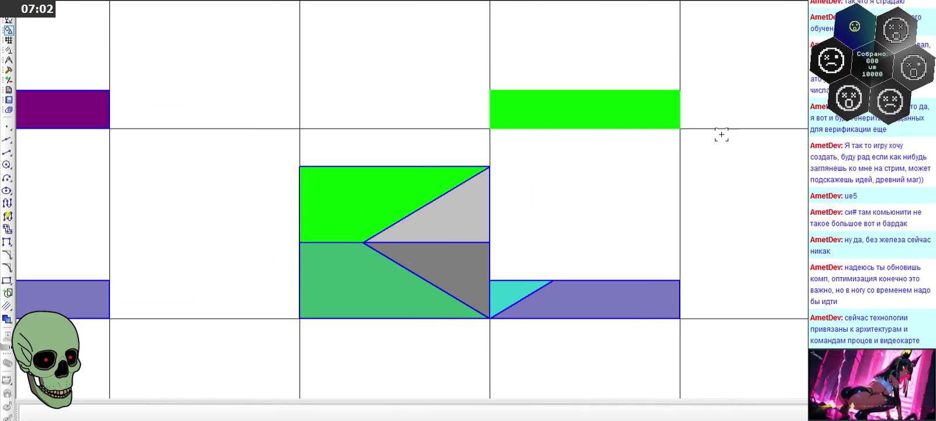
{"action": "left_click_drag", "start_coordinate": [442, 69], "coordinate": [714, 134]}
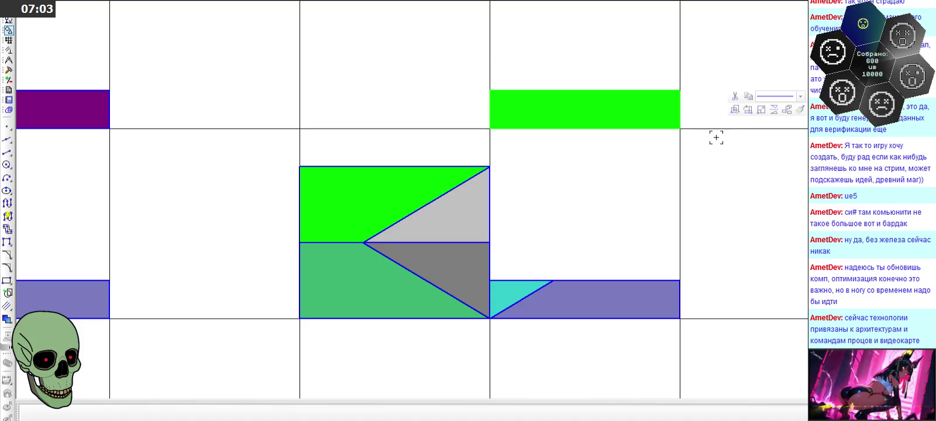
{"action": "left_click", "coordinate": [735, 110]}
{"action": "left_click", "coordinate": [490, 129]}
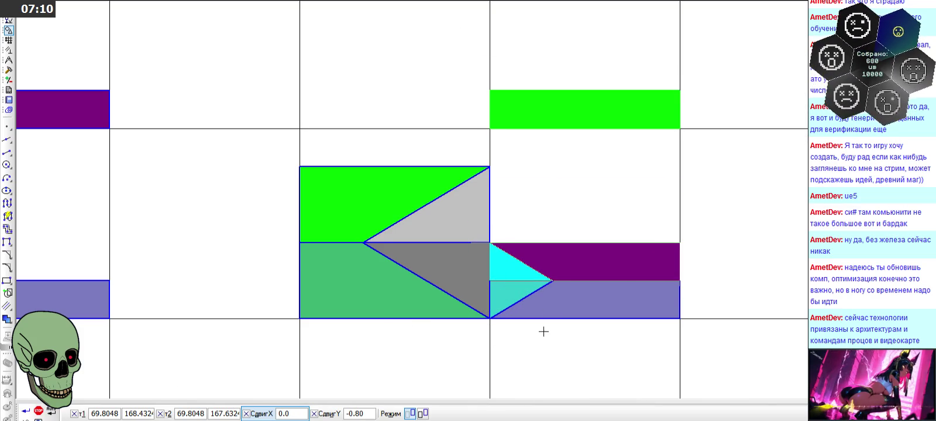
{"action": "left_click", "coordinate": [38, 411]}
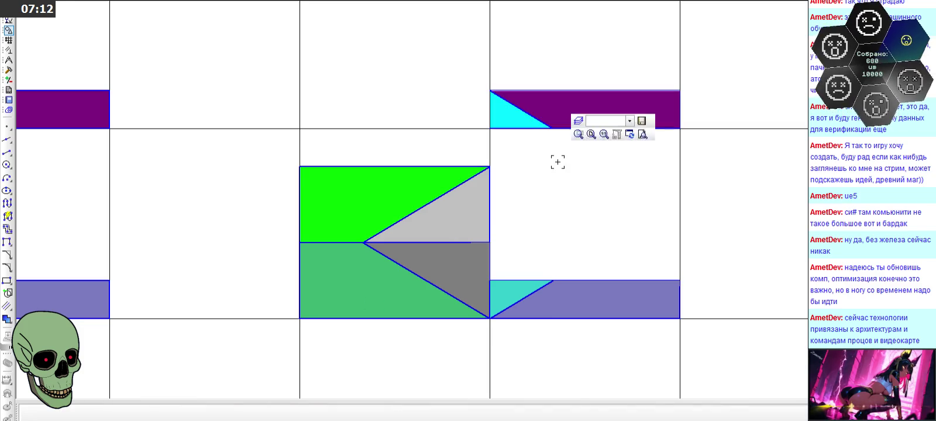
{"action": "left_click_drag", "start_coordinate": [469, 78], "coordinate": [695, 140]}
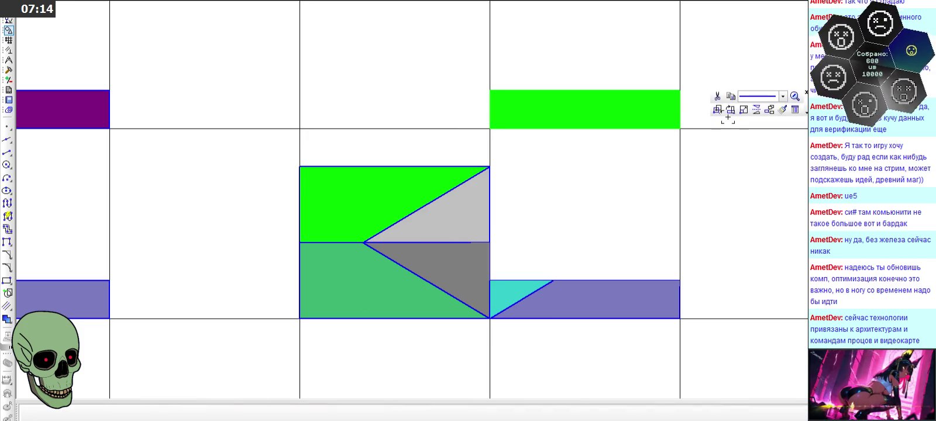
{"action": "left_click", "coordinate": [732, 112]}
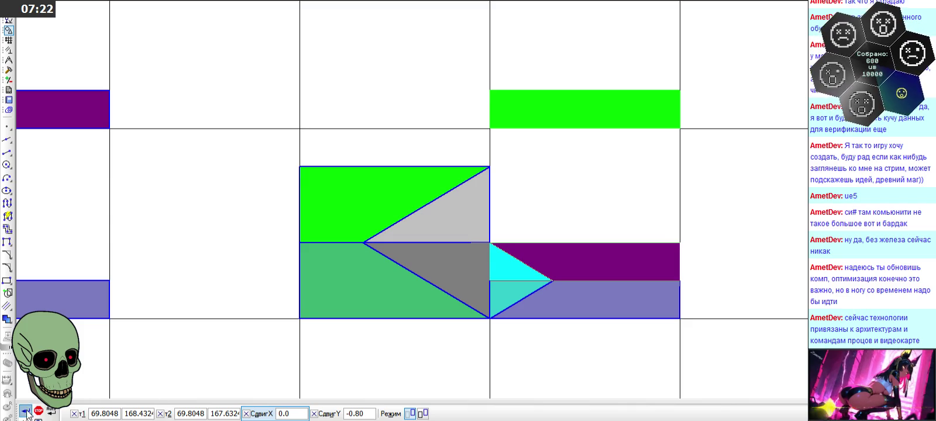
{"action": "key", "text": "Return"}
{"action": "left_click", "coordinate": [566, 185]}
{"action": "scroll", "coordinate": [517, 181], "scroll_direction": "down", "scroll_amount": 2}
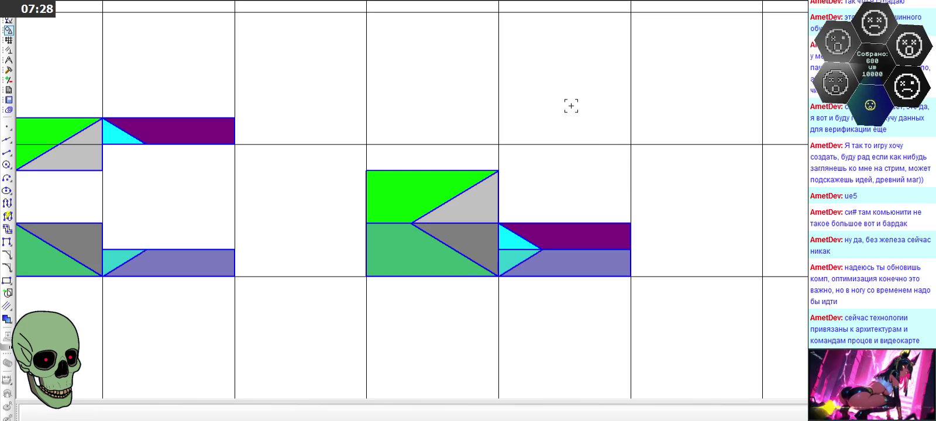
{"action": "scroll", "coordinate": [606, 132], "scroll_direction": "down", "scroll_amount": 2}
{"action": "scroll", "coordinate": [639, 147], "scroll_direction": "down", "scroll_amount": 2}
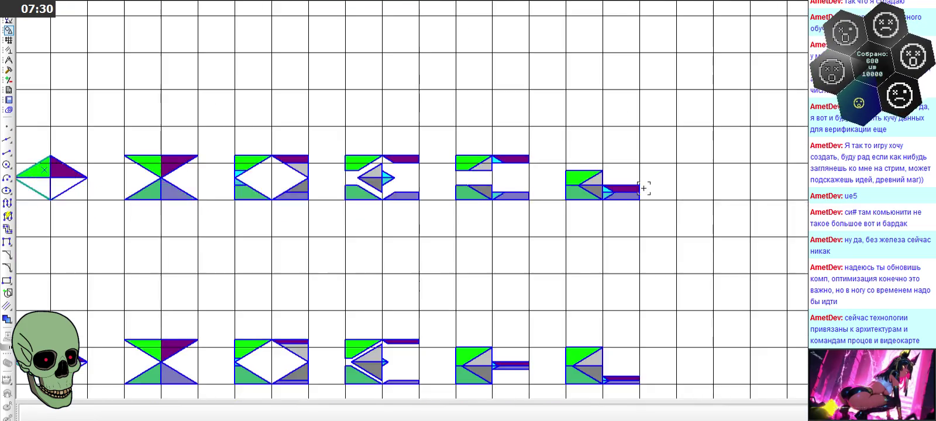
{"action": "scroll", "coordinate": [643, 188], "scroll_direction": "down", "scroll_amount": 1}
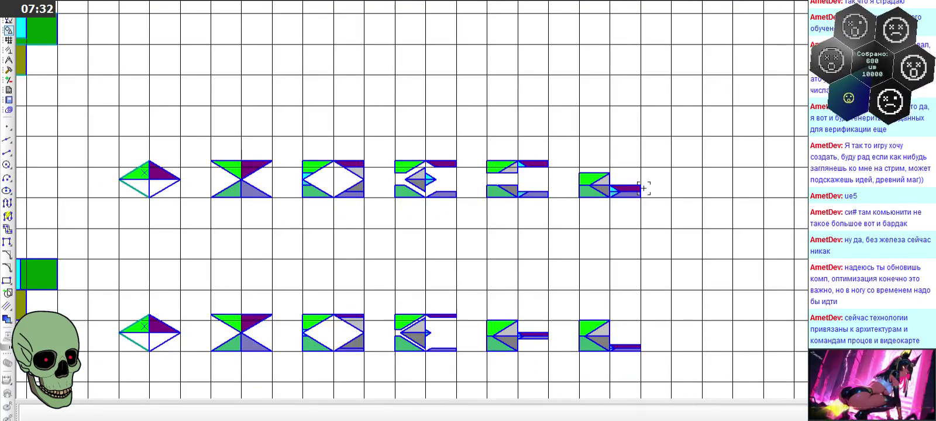
{"action": "scroll", "coordinate": [643, 188], "scroll_direction": "up", "scroll_amount": 1}
{"action": "scroll", "coordinate": [643, 188], "scroll_direction": "up", "scroll_amount": 2}
{"action": "scroll", "coordinate": [643, 189], "scroll_direction": "up", "scroll_amount": 1}
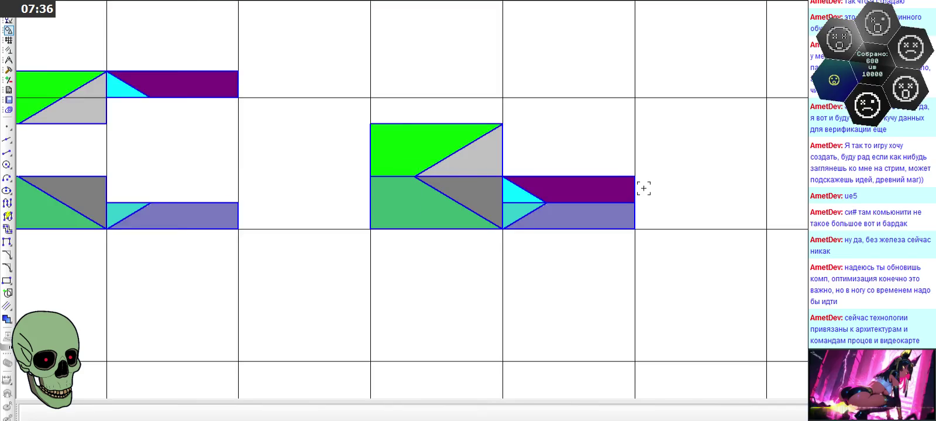
{"action": "scroll", "coordinate": [643, 189], "scroll_direction": "down", "scroll_amount": 2}
{"action": "scroll", "coordinate": [643, 188], "scroll_direction": "down", "scroll_amount": 2}
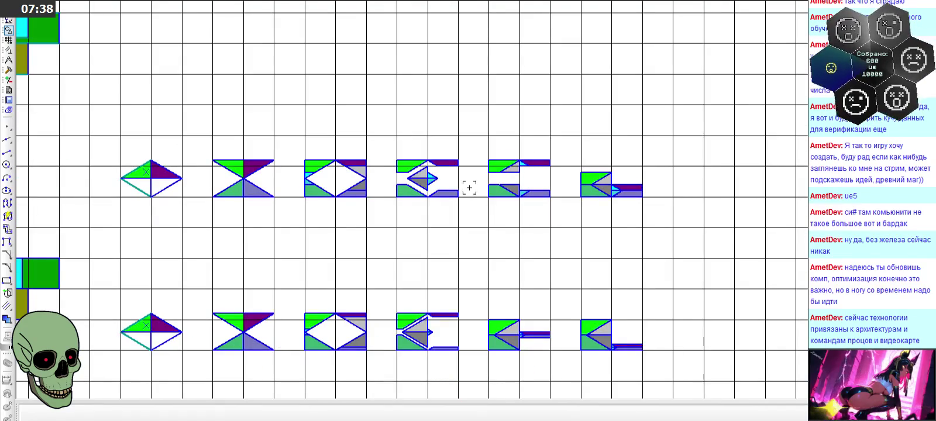
{"action": "scroll", "coordinate": [275, 151], "scroll_direction": "up", "scroll_amount": 1}
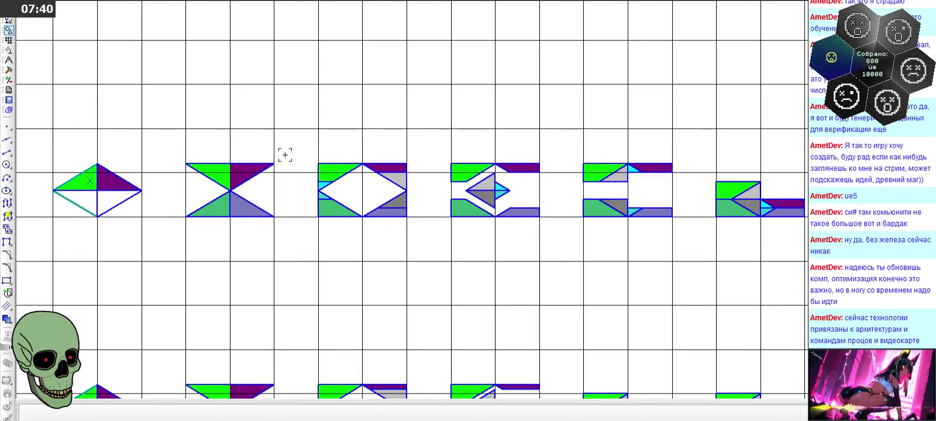
{"action": "scroll", "coordinate": [234, 180], "scroll_direction": "down", "scroll_amount": 1}
{"action": "scroll", "coordinate": [217, 209], "scroll_direction": "up", "scroll_amount": 1}
{"action": "scroll", "coordinate": [220, 213], "scroll_direction": "up", "scroll_amount": 1}
{"action": "scroll", "coordinate": [219, 213], "scroll_direction": "down", "scroll_amount": 1}
{"action": "scroll", "coordinate": [486, 304], "scroll_direction": "down", "scroll_amount": 1}
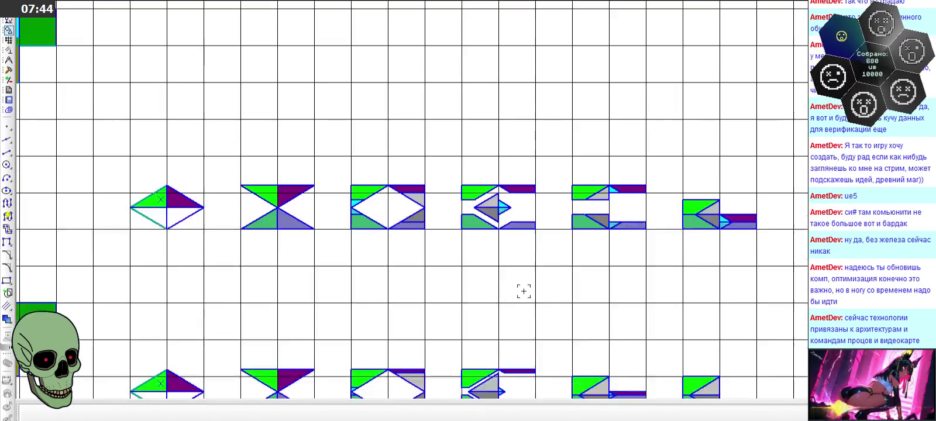
{"action": "scroll", "coordinate": [204, 278], "scroll_direction": "up", "scroll_amount": 1}
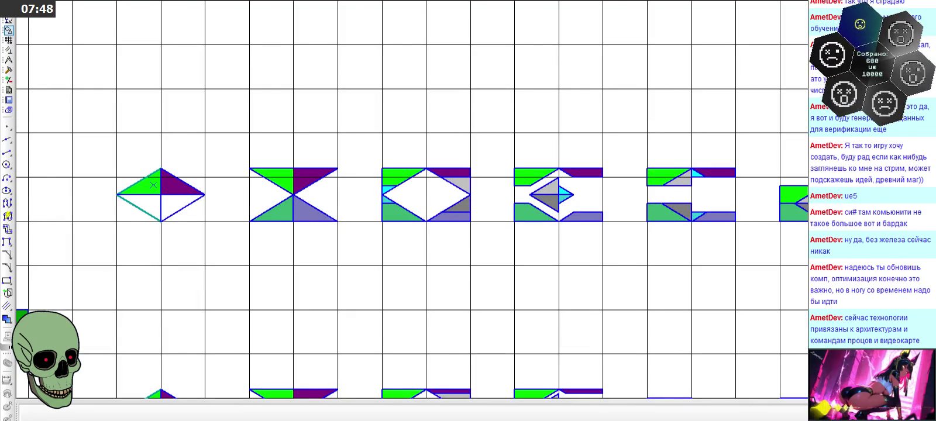
{"action": "key", "text": "alt+Tab"}
Step: Paste the KOMPAS-3D capture into Paint, cutting out the tile row and deleting the rest
{"action": "right_click", "coordinate": [242, 156]}
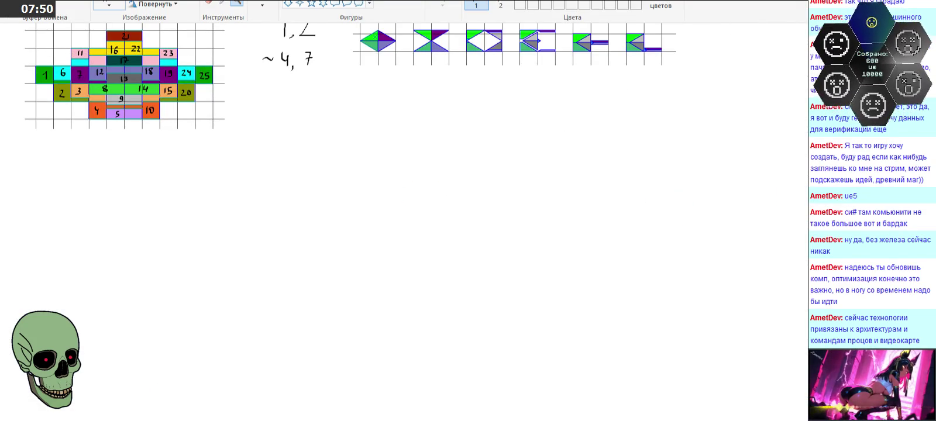
{"action": "key", "text": "ctrl+v"}
{"action": "left_click_drag", "start_coordinate": [428, 226], "coordinate": [517, 192]}
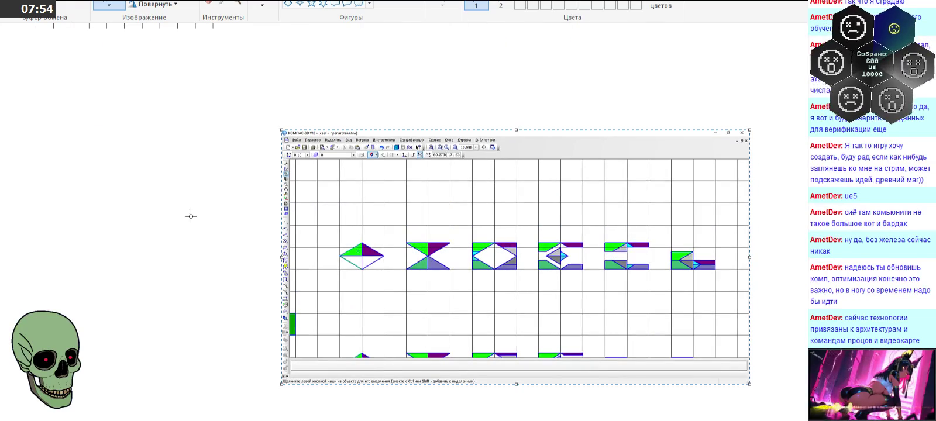
{"action": "mouse_move", "coordinate": [333, 228]}
{"action": "left_mouse_down"}
{"action": "mouse_move", "coordinate": [612, 286]}
{"action": "mouse_move", "coordinate": [726, 286]}
{"action": "left_mouse_up"}
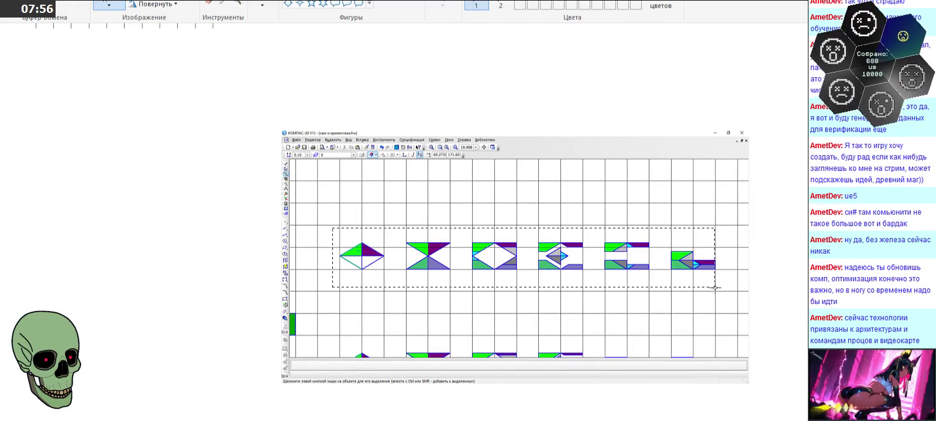
{"action": "key", "text": "Delete"}
{"action": "left_click_drag", "start_coordinate": [257, 111], "coordinate": [805, 389]}
{"action": "key", "text": "Delete"}
Step: Place the six-tile row beneath the first row of tile variants
{"action": "key", "text": "ctrl+z"}
{"action": "key", "text": "ctrl+v"}
{"action": "mouse_move", "coordinate": [155, 65]}
{"action": "left_mouse_down"}
{"action": "mouse_move", "coordinate": [463, 275]}
{"action": "mouse_move", "coordinate": [493, 228]}
{"action": "mouse_move", "coordinate": [507, 249]}
{"action": "left_mouse_up"}
{"action": "left_click", "coordinate": [242, 7]}
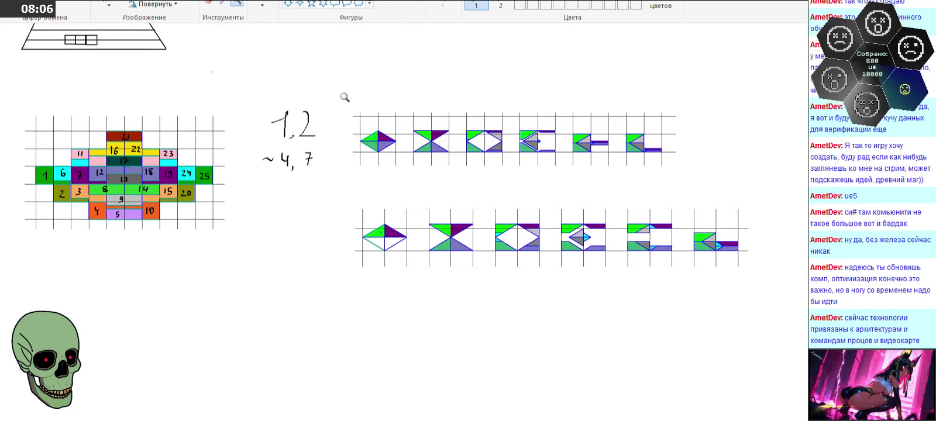
{"action": "key", "text": "alt+Tab"}
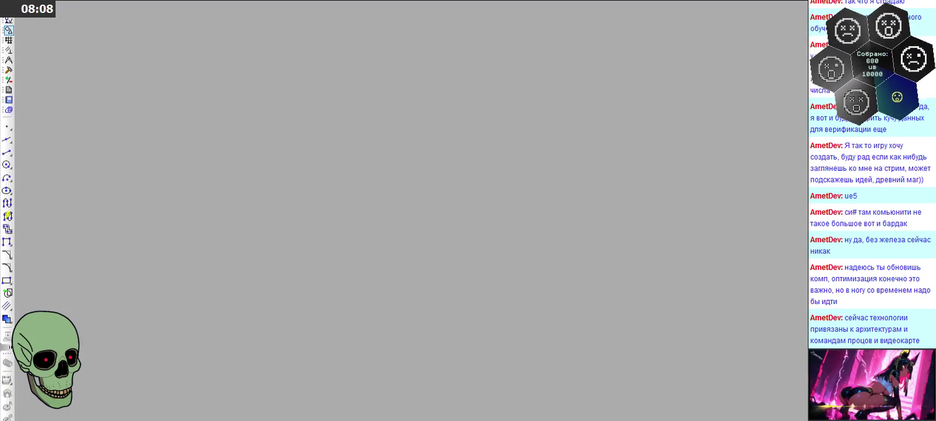
Step: Zoom around the KOMPAS-3D drawing to check both tile rows, then return to Paint
{"action": "scroll", "coordinate": [380, 152], "scroll_direction": "down", "scroll_amount": 2, "text": "ctrl"}
{"action": "scroll", "coordinate": [372, 100], "scroll_direction": "up", "scroll_amount": 1, "text": "ctrl"}
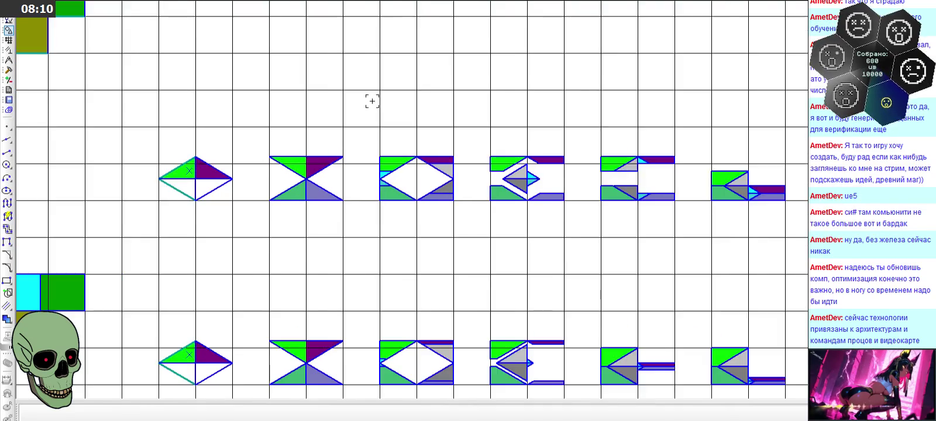
{"action": "scroll", "coordinate": [372, 99], "scroll_direction": "up", "scroll_amount": 1, "text": "ctrl"}
{"action": "scroll", "coordinate": [383, 59], "scroll_direction": "down", "scroll_amount": 1, "text": "ctrl"}
{"action": "scroll", "coordinate": [384, 54], "scroll_direction": "down", "scroll_amount": 1, "text": "ctrl"}
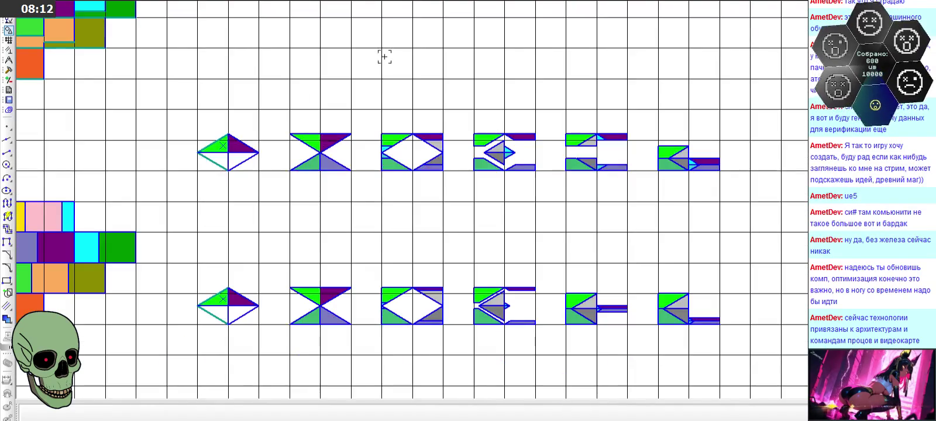
{"action": "scroll", "coordinate": [396, 387], "scroll_direction": "up", "scroll_amount": 1, "text": "ctrl"}
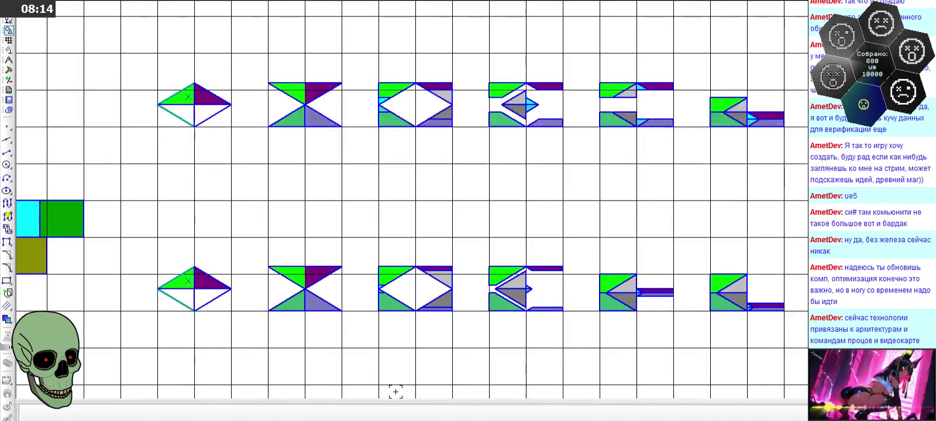
{"action": "scroll", "coordinate": [391, 200], "scroll_direction": "up", "scroll_amount": 1, "text": "ctrl"}
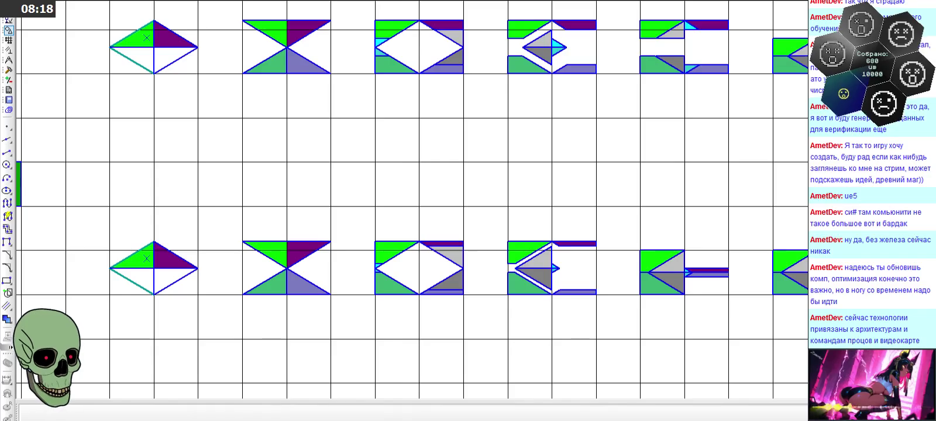
{"action": "key", "text": "alt+Tab"}
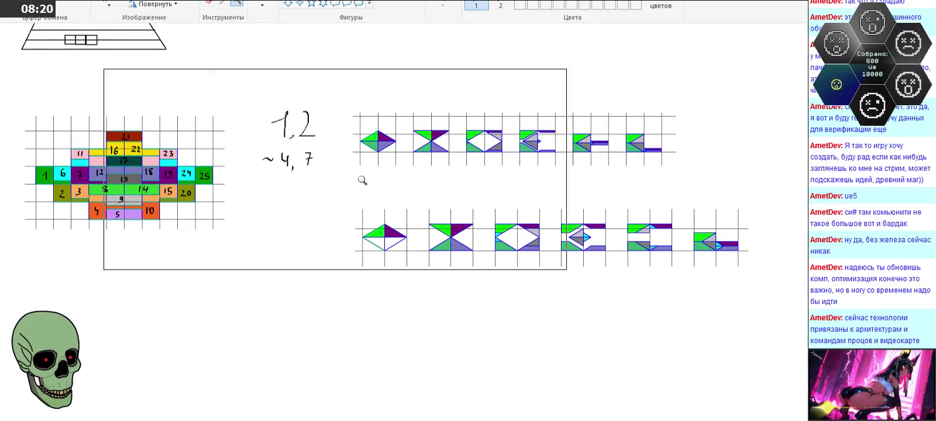
Step: Delete the old upper tile row and paste a fresh capture, removing its unwanted lower row
{"action": "left_click_drag", "start_coordinate": [359, 92], "coordinate": [795, 176]}
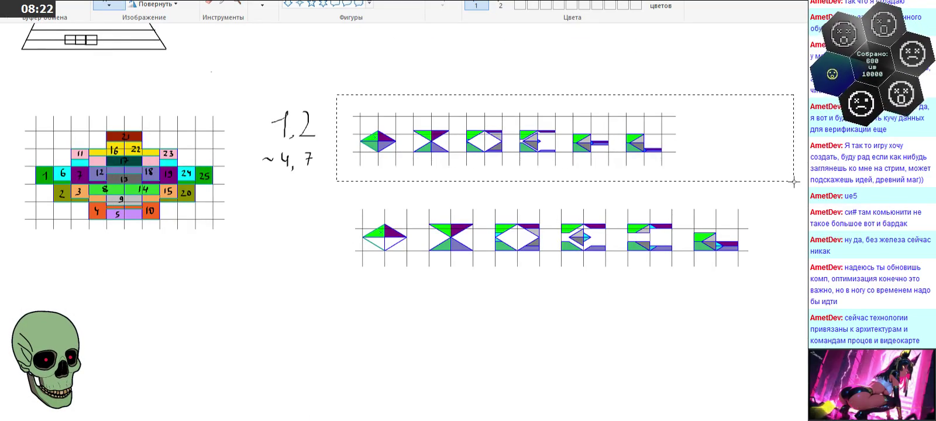
{"action": "key", "text": "Delete"}
{"action": "scroll", "coordinate": [368, 92], "scroll_direction": "down", "scroll_amount": 3}
{"action": "scroll", "coordinate": [343, 119], "scroll_direction": "down", "scroll_amount": 5}
{"action": "key", "text": "ctrl+v"}
{"action": "left_click_drag", "start_coordinate": [294, 150], "coordinate": [371, 216]}
{"action": "left_click_drag", "start_coordinate": [130, 220], "coordinate": [520, 280]}
{"action": "key", "text": "Delete"}
Step: Place the remaining tile row from the capture above the lower six-tile row
{"action": "left_click_drag", "start_coordinate": [65, 73], "coordinate": [611, 360]}
{"action": "key", "text": "Delete"}
{"action": "scroll", "coordinate": [384, 287], "scroll_direction": "up", "scroll_amount": 5}
{"action": "key", "text": "ctrl+v"}
{"action": "mouse_move", "coordinate": [134, 64]}
{"action": "left_mouse_down"}
{"action": "mouse_move", "coordinate": [559, 223]}
{"action": "mouse_move", "coordinate": [469, 242]}
{"action": "mouse_move", "coordinate": [489, 252]}
{"action": "left_mouse_up"}
{"action": "left_click", "coordinate": [269, 272]}
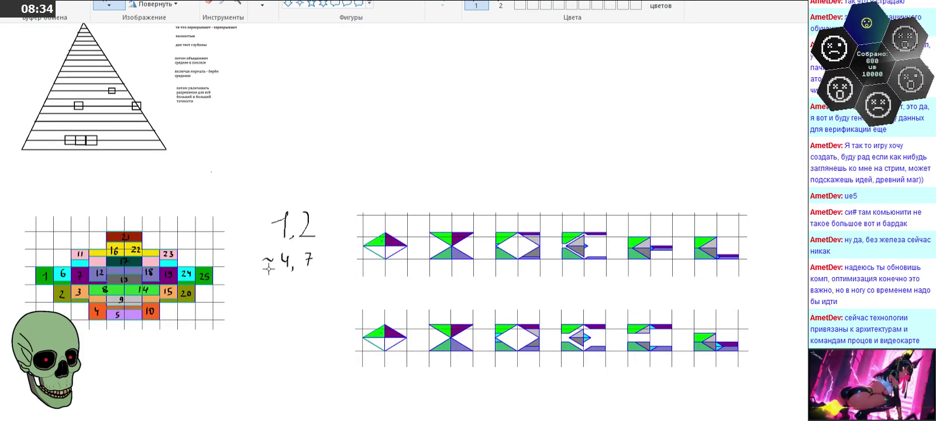
Step: Magnify the numbered grid sketch, then go back to the pencil
{"action": "left_click", "coordinate": [237, 3]}
{"action": "left_click", "coordinate": [234, 352]}
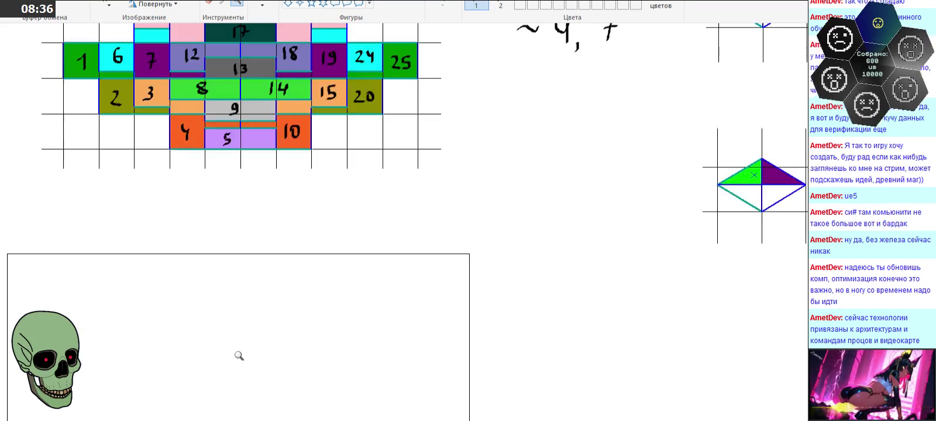
{"action": "scroll", "coordinate": [331, 225], "scroll_direction": "up", "scroll_amount": 2}
{"action": "left_click", "coordinate": [262, 5]}
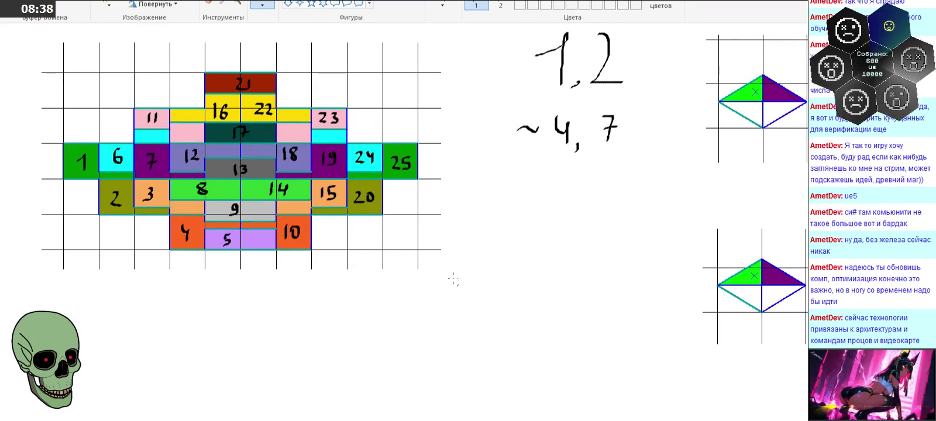
Step: Handwrite '3,6,12' and '~16' below the 1,2 ~4,7 notes, undoing a misplaced 6
{"action": "left_click_drag", "start_coordinate": [515, 240], "coordinate": [492, 261]}
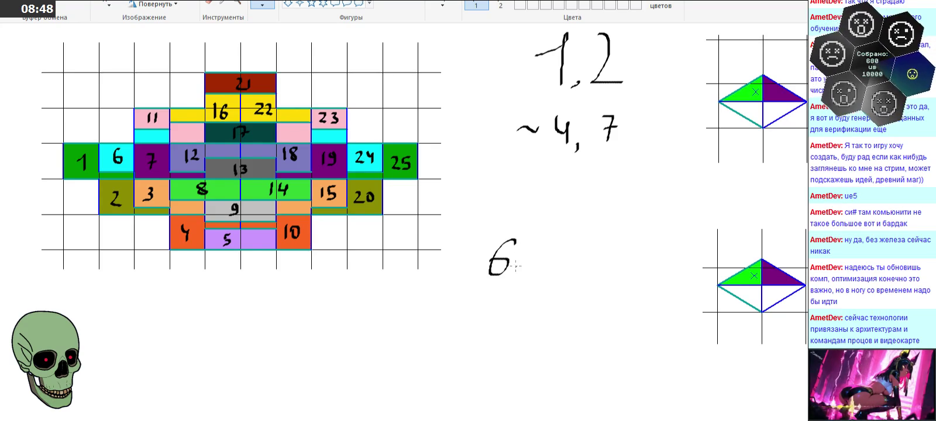
{"action": "key", "text": "ctrl+z"}
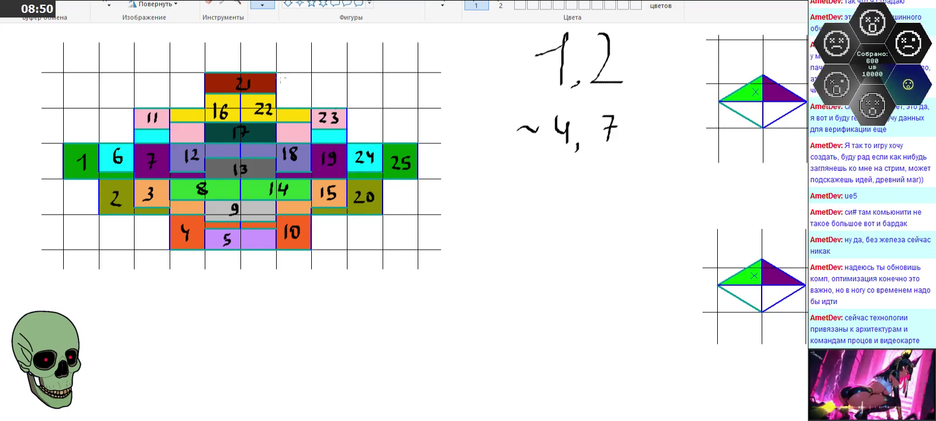
{"action": "mouse_move", "coordinate": [486, 246]}
{"action": "left_mouse_down"}
{"action": "mouse_move", "coordinate": [501, 248]}
{"action": "mouse_move", "coordinate": [485, 266]}
{"action": "mouse_move", "coordinate": [517, 268]}
{"action": "mouse_move", "coordinate": [513, 278]}
{"action": "left_mouse_up"}
{"action": "left_click_drag", "start_coordinate": [545, 239], "coordinate": [531, 262]}
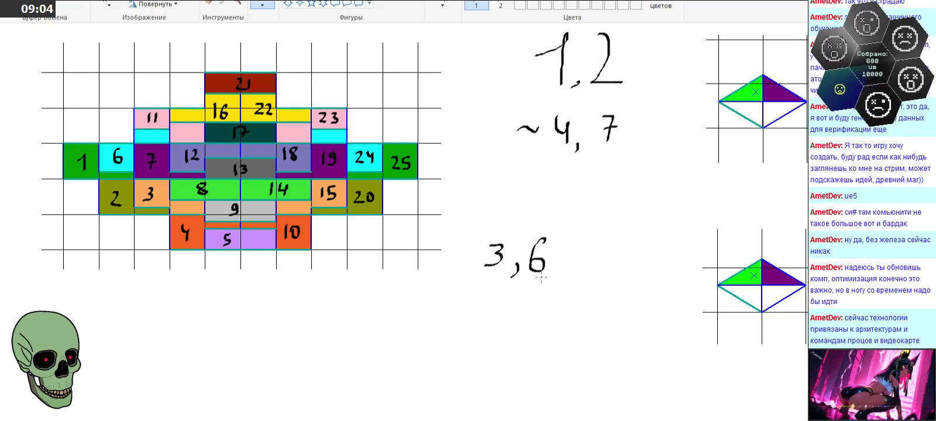
{"action": "left_click_drag", "start_coordinate": [567, 268], "coordinate": [563, 278]}
{"action": "mouse_move", "coordinate": [585, 243]}
{"action": "left_mouse_down"}
{"action": "mouse_move", "coordinate": [584, 266]}
{"action": "mouse_move", "coordinate": [619, 268]}
{"action": "left_mouse_up"}
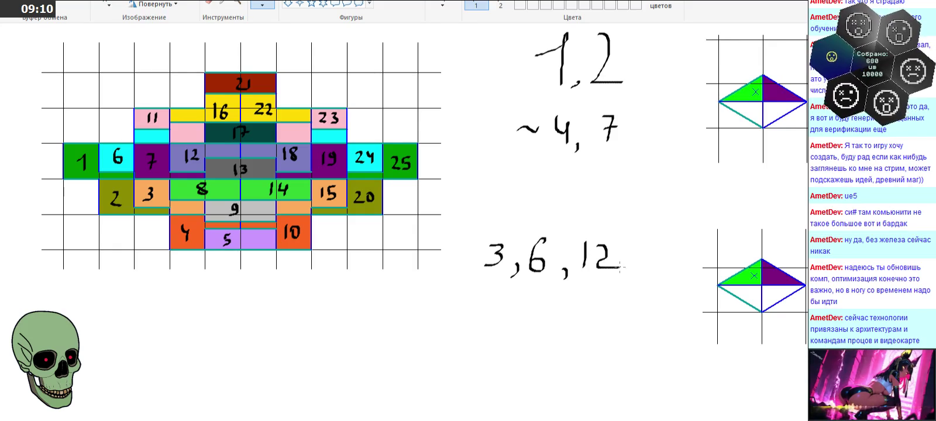
{"action": "mouse_move", "coordinate": [477, 319]}
{"action": "left_mouse_down"}
{"action": "mouse_move", "coordinate": [509, 310]}
{"action": "mouse_move", "coordinate": [535, 325]}
{"action": "left_mouse_up"}
{"action": "left_click_drag", "start_coordinate": [555, 298], "coordinate": [539, 318]}
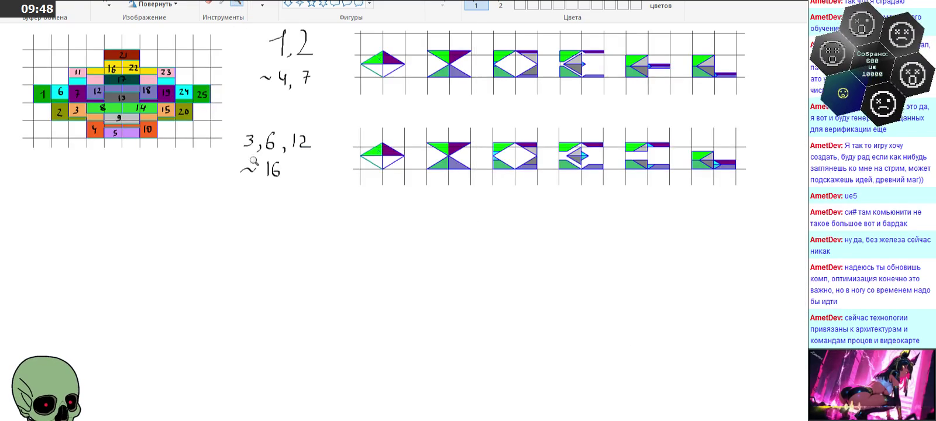
{"action": "scroll", "coordinate": [256, 175], "scroll_direction": "up", "scroll_amount": 2}
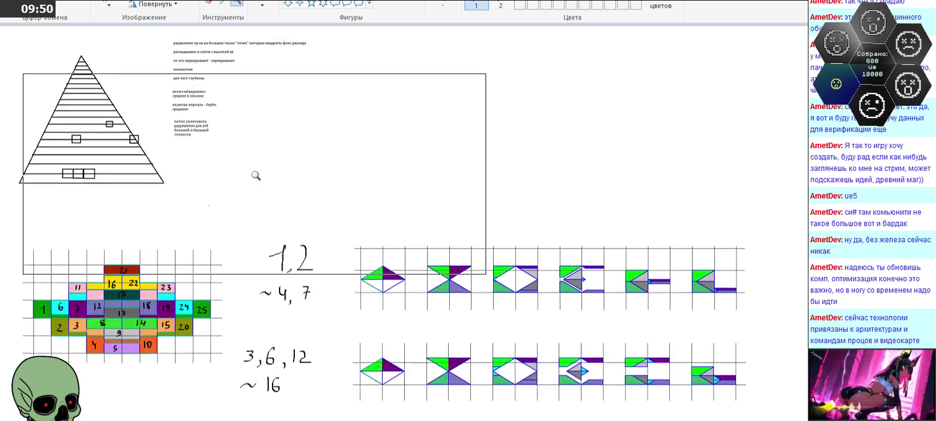
{"action": "scroll", "coordinate": [255, 175], "scroll_direction": "down", "scroll_amount": 2}
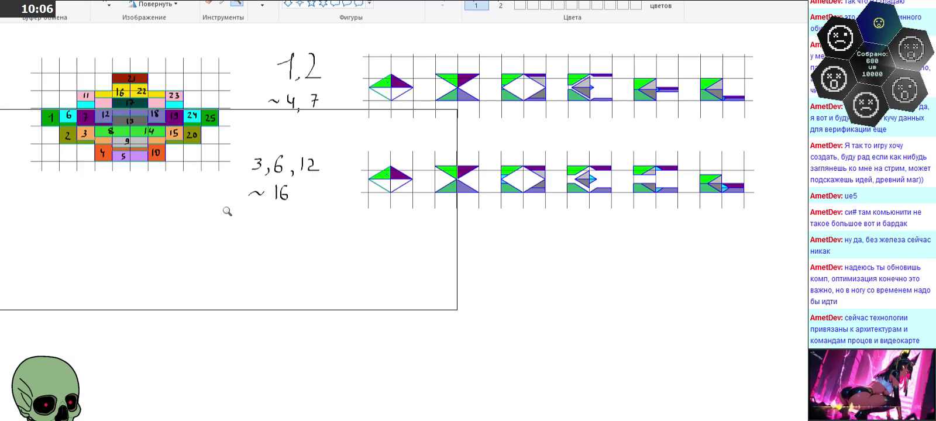
{"action": "key", "text": "alt+Tab"}
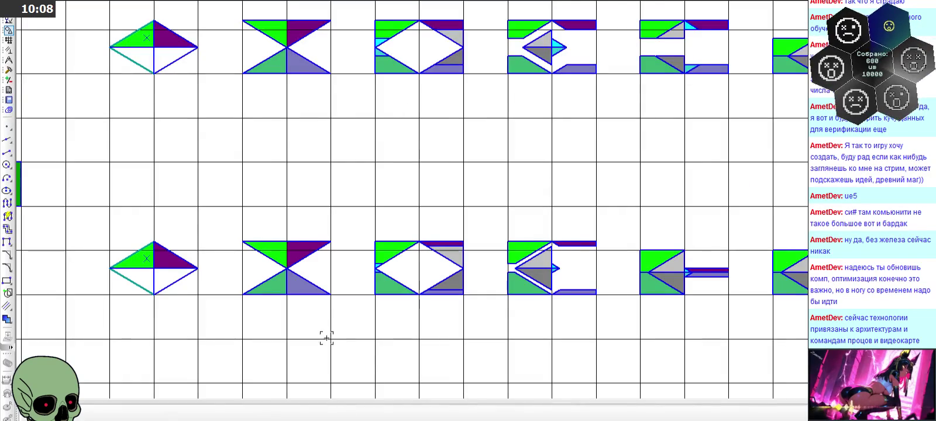
Step: Zoom to the hourglass tile, select its top two triangles and set the copy base point
{"action": "scroll", "coordinate": [441, 177], "scroll_direction": "down", "scroll_amount": 3}
{"action": "scroll", "coordinate": [440, 177], "scroll_direction": "down", "scroll_amount": 1}
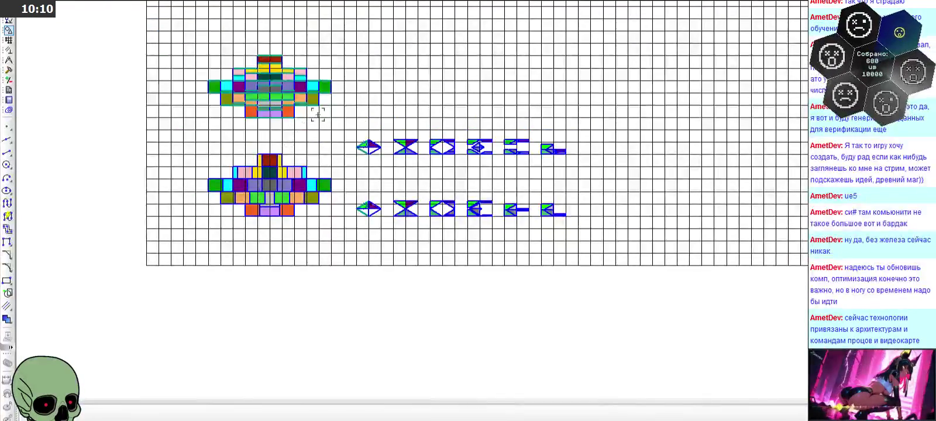
{"action": "scroll", "coordinate": [308, 117], "scroll_direction": "up", "scroll_amount": 3}
{"action": "scroll", "coordinate": [351, 119], "scroll_direction": "up", "scroll_amount": 1}
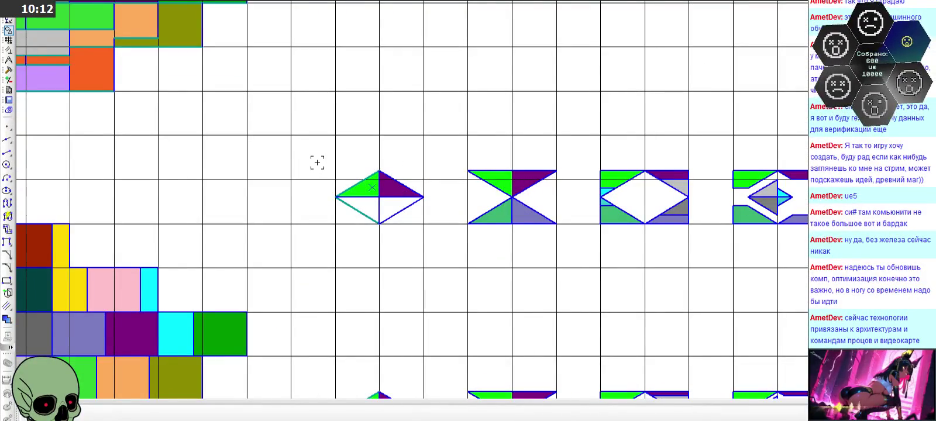
{"action": "scroll", "coordinate": [475, 167], "scroll_direction": "up", "scroll_amount": 1}
{"action": "mouse_move", "coordinate": [477, 167]}
{"action": "middle_mouse_down"}
{"action": "mouse_move", "coordinate": [434, 160]}
{"action": "mouse_move", "coordinate": [450, 160]}
{"action": "middle_mouse_up"}
{"action": "scroll", "coordinate": [579, 173], "scroll_direction": "up", "scroll_amount": 1}
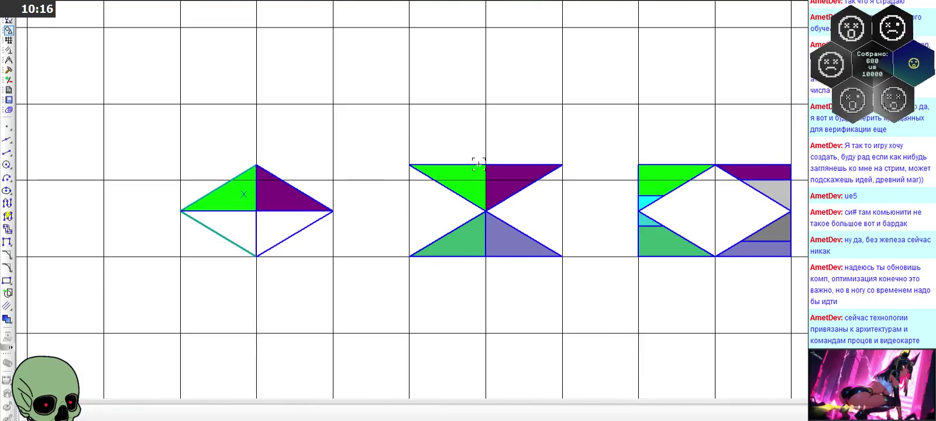
{"action": "left_click_drag", "start_coordinate": [390, 146], "coordinate": [587, 215]}
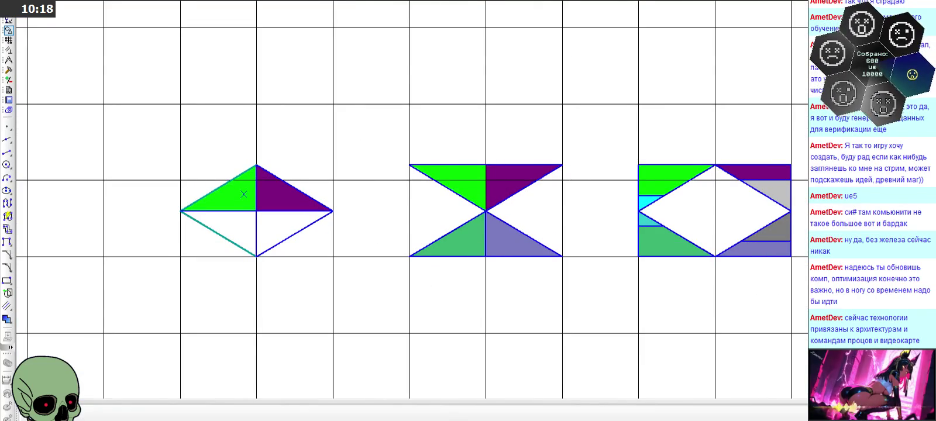
{"action": "scroll", "coordinate": [409, 286], "scroll_direction": "down", "scroll_amount": 3}
{"action": "left_click", "coordinate": [410, 269]}
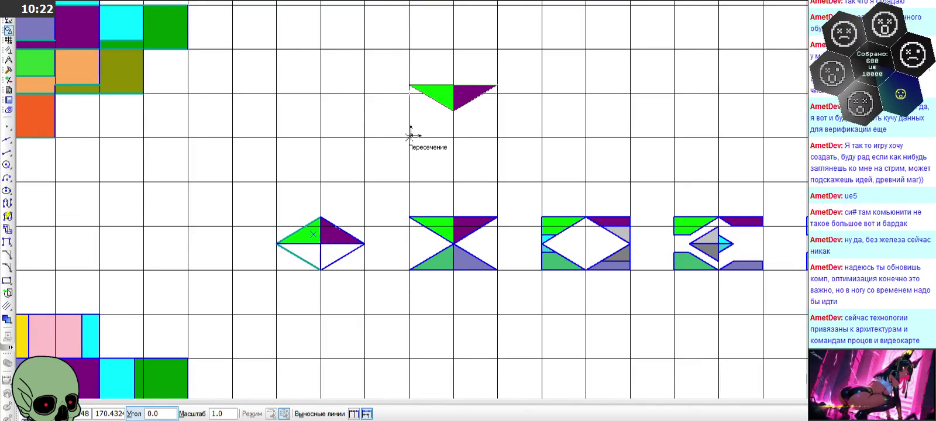
Step: Place the split-triangle copy above the hourglass tile, then copy the left diamond into the new top row
{"action": "left_click", "coordinate": [409, 94]}
{"action": "key", "text": "Escape"}
{"action": "left_click_drag", "start_coordinate": [255, 203], "coordinate": [395, 297]}
{"action": "key", "text": "Return"}
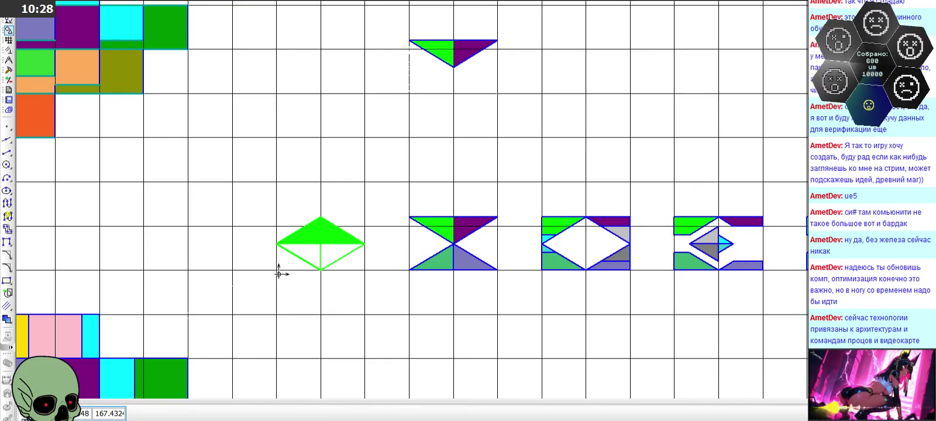
{"action": "left_click", "coordinate": [277, 270]}
{"action": "left_click", "coordinate": [275, 95]}
{"action": "key", "text": "Escape"}
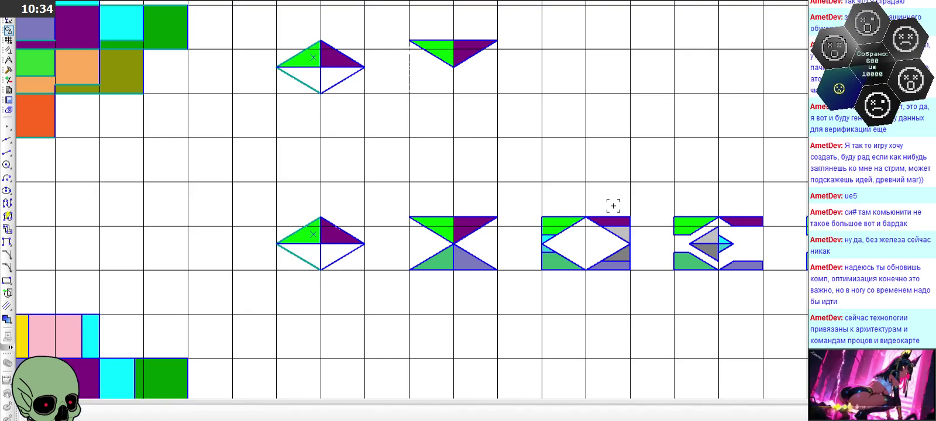
Step: Select the top-row split triangle, paste an extra copy and cancel it, then close Visual Studio
{"action": "scroll", "coordinate": [384, 209], "scroll_direction": "down", "scroll_amount": 2}
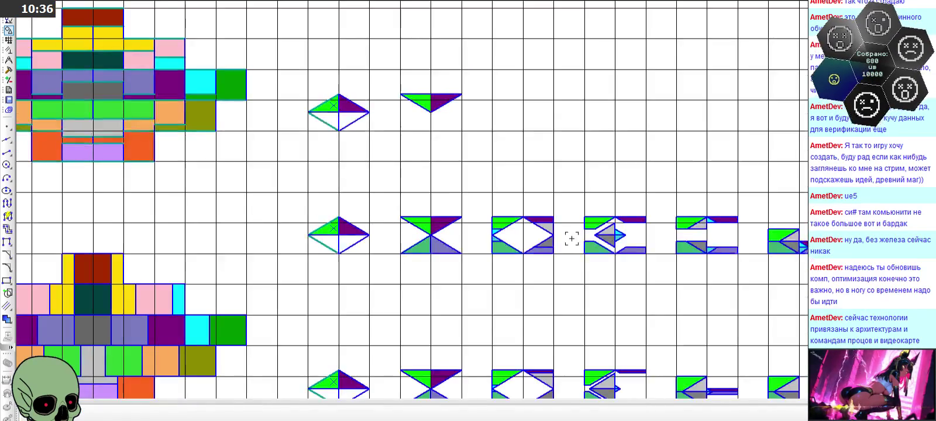
{"action": "scroll", "coordinate": [605, 228], "scroll_direction": "up", "scroll_amount": 3}
{"action": "scroll", "coordinate": [530, 218], "scroll_direction": "up", "scroll_amount": 1}
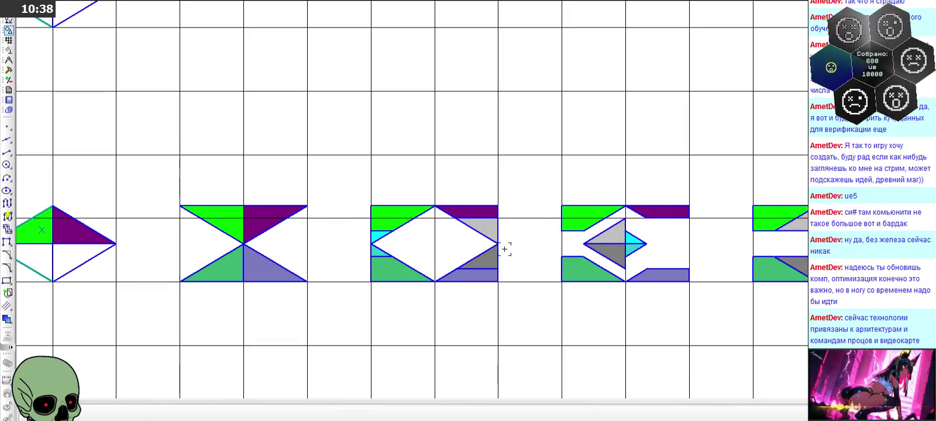
{"action": "scroll", "coordinate": [367, 219], "scroll_direction": "down", "scroll_amount": 4}
{"action": "scroll", "coordinate": [370, 221], "scroll_direction": "up", "scroll_amount": 3}
{"action": "scroll", "coordinate": [371, 223], "scroll_direction": "up", "scroll_amount": 1}
{"action": "scroll", "coordinate": [372, 222], "scroll_direction": "down", "scroll_amount": 2}
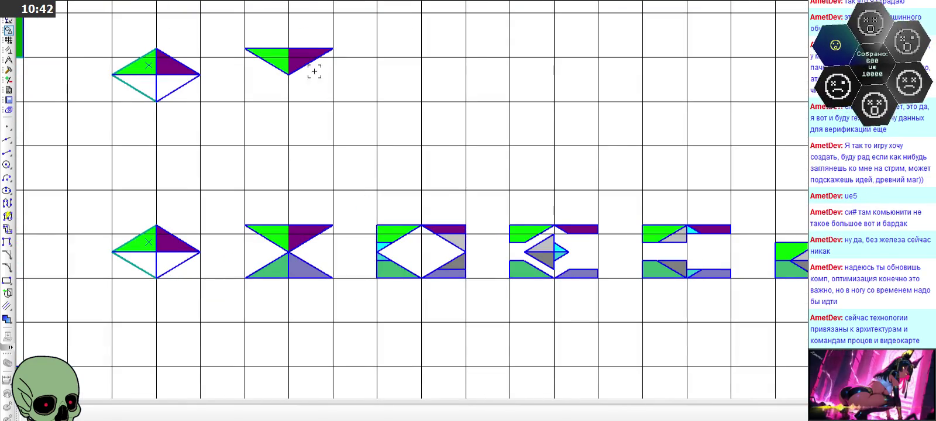
{"action": "left_click_drag", "start_coordinate": [222, 27], "coordinate": [414, 97]}
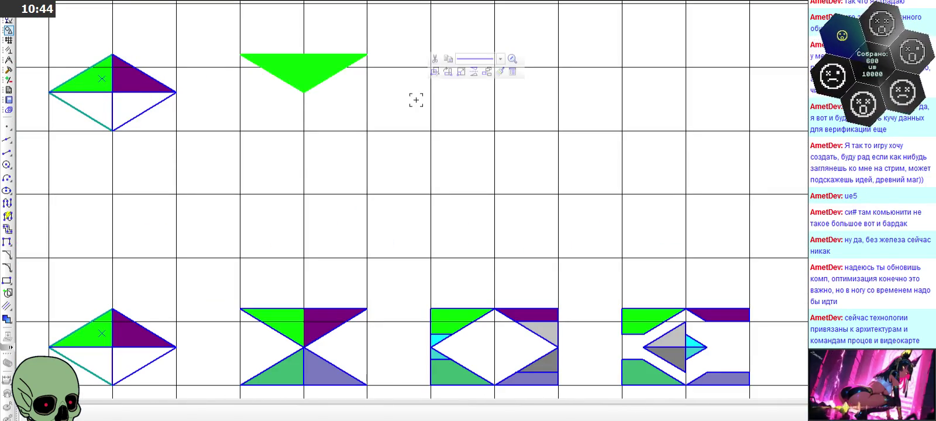
{"action": "scroll", "coordinate": [284, 121], "scroll_direction": "up", "scroll_amount": 2}
{"action": "left_click", "coordinate": [239, 131]}
{"action": "key", "text": "ctrl+v"}
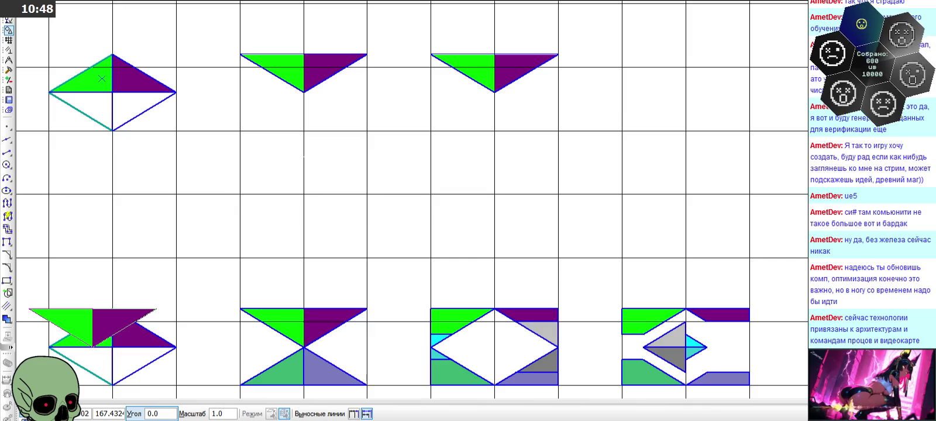
{"action": "left_click", "coordinate": [27, 413]}
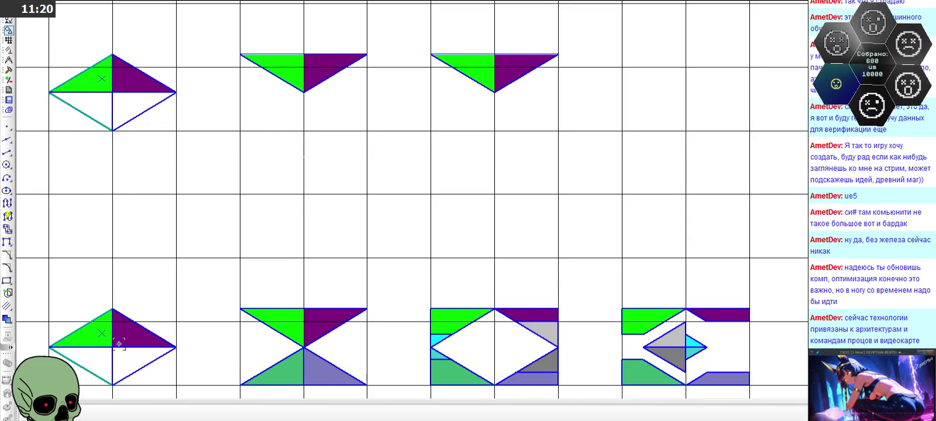
{"action": "key", "text": "alt+F4"}
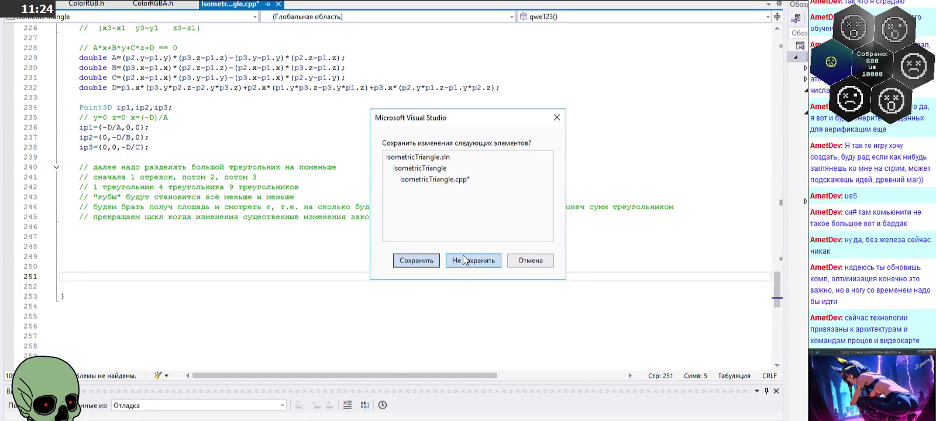
Step: Confirm saving IsometricTriangle.cpp so Visual Studio exits back to the KOMPAS-3D drawing
{"action": "key", "text": "Return"}
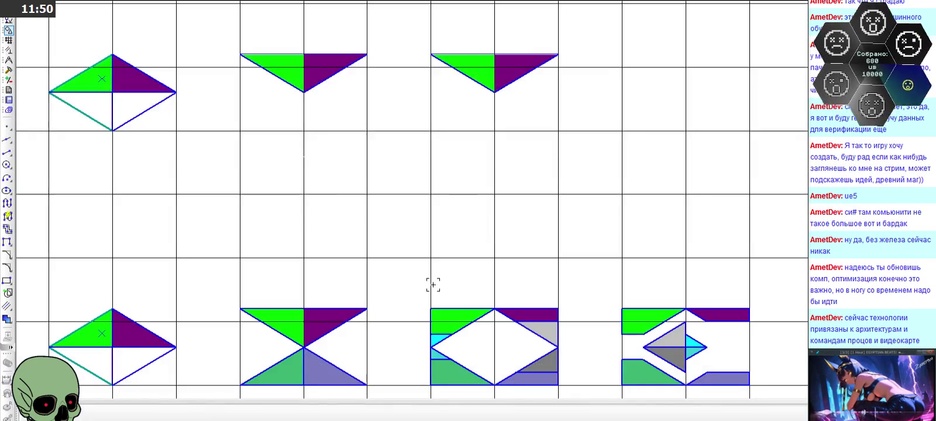
Step: Zoom out over the tile rows, then clear the stray rectangular selection in the Paint notes sketch
{"action": "scroll", "coordinate": [403, 216], "scroll_direction": "down", "scroll_amount": 1}
{"action": "scroll", "coordinate": [403, 217], "scroll_direction": "down", "scroll_amount": 1}
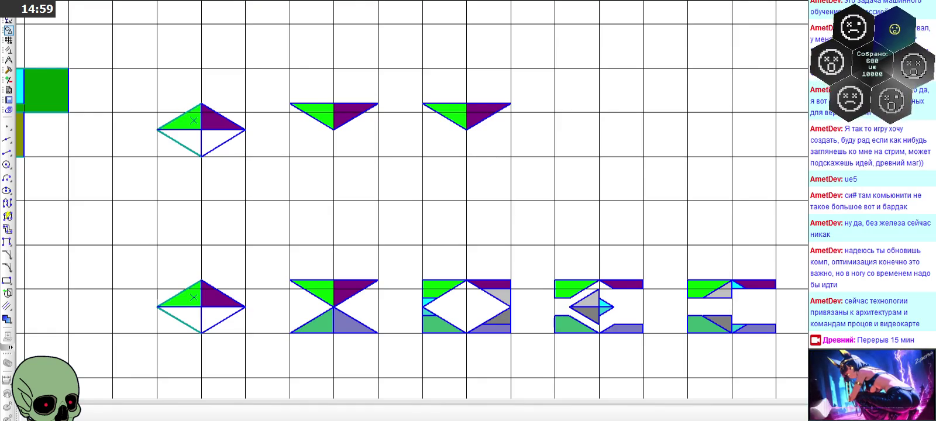
{"action": "mouse_move", "coordinate": [371, 298]}
{"action": "left_mouse_down"}
{"action": "mouse_move", "coordinate": [380, 277]}
{"action": "mouse_move", "coordinate": [383, 293]}
{"action": "mouse_move", "coordinate": [394, 192]}
{"action": "left_mouse_up"}
{"action": "key", "text": "Escape"}
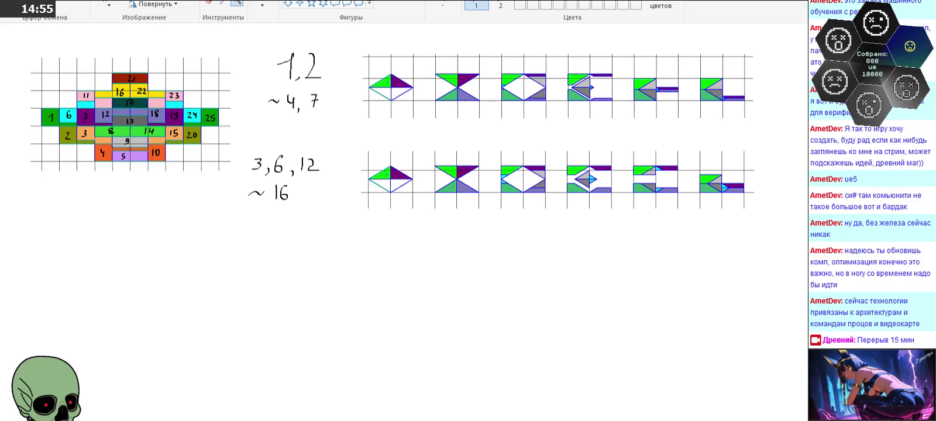
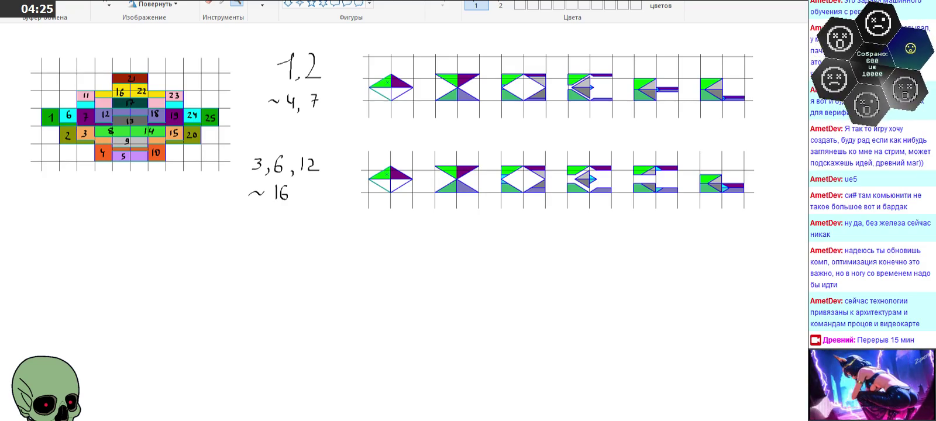
Step: Draw and undo a rectangle in Paint, then switch to the vector drawing editor
{"action": "left_click_drag", "start_coordinate": [151, 321], "coordinate": [613, 420]}
{"action": "key", "text": "ctrl+z"}
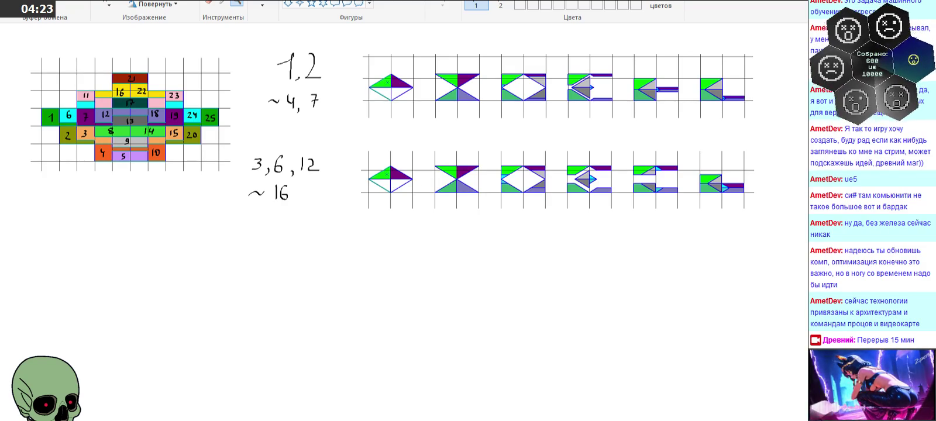
{"action": "key", "text": "alt+Tab"}
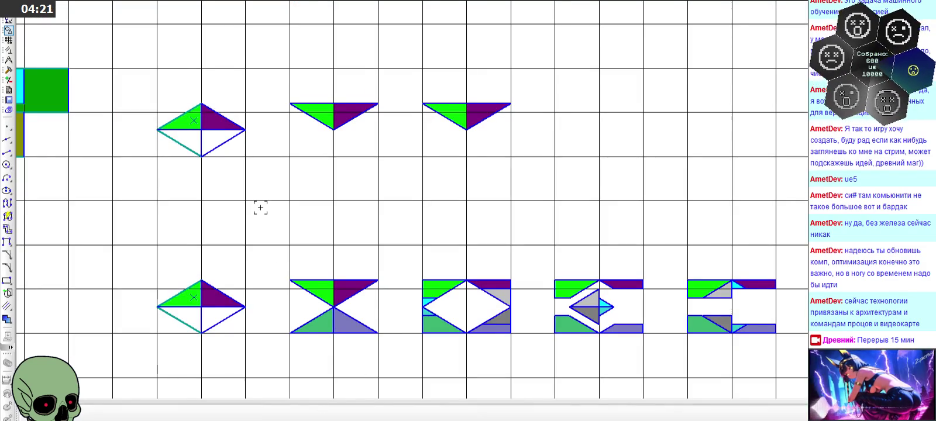
Step: Scroll up and down through the rows of triangle shape tiles
{"action": "scroll", "coordinate": [280, 222], "scroll_direction": "down", "scroll_amount": 1}
{"action": "scroll", "coordinate": [469, 323], "scroll_direction": "up", "scroll_amount": 1}
{"action": "scroll", "coordinate": [439, 313], "scroll_direction": "up", "scroll_amount": 1}
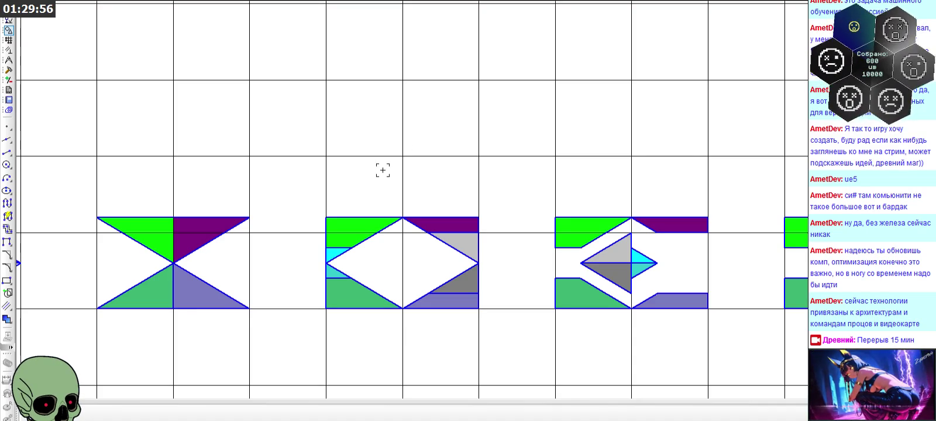
{"action": "scroll", "coordinate": [377, 179], "scroll_direction": "down", "scroll_amount": 2}
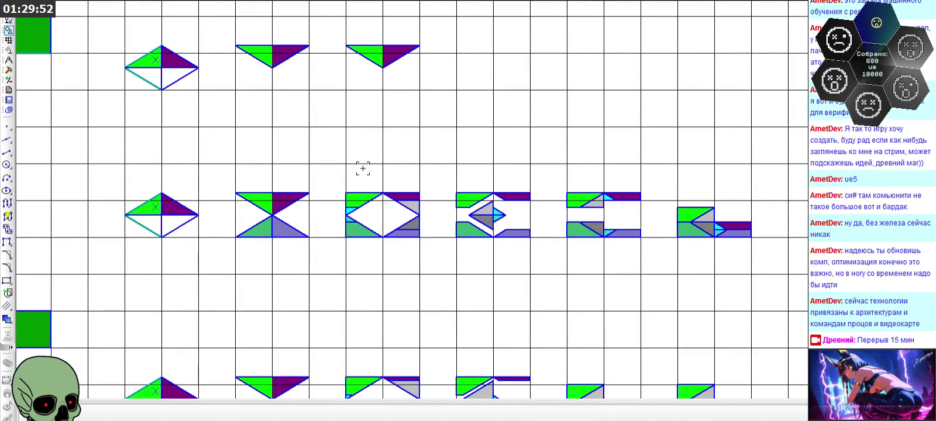
{"action": "scroll", "coordinate": [277, 221], "scroll_direction": "up", "scroll_amount": 2}
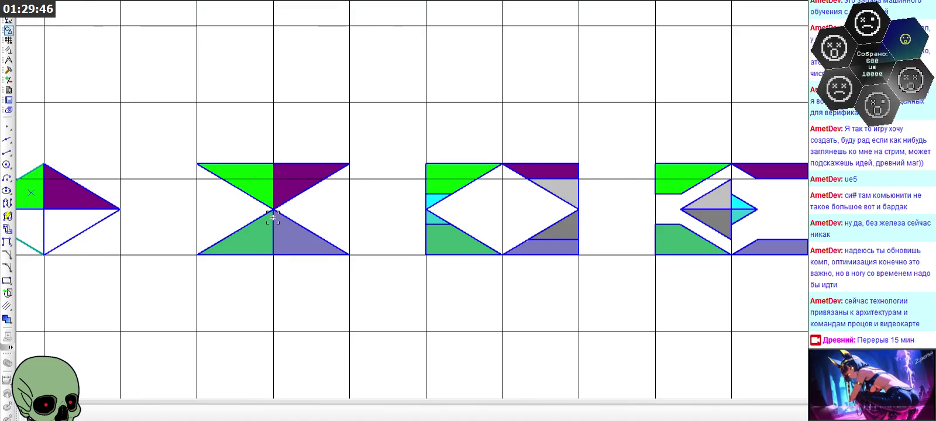
{"action": "scroll", "coordinate": [272, 218], "scroll_direction": "down", "scroll_amount": 1}
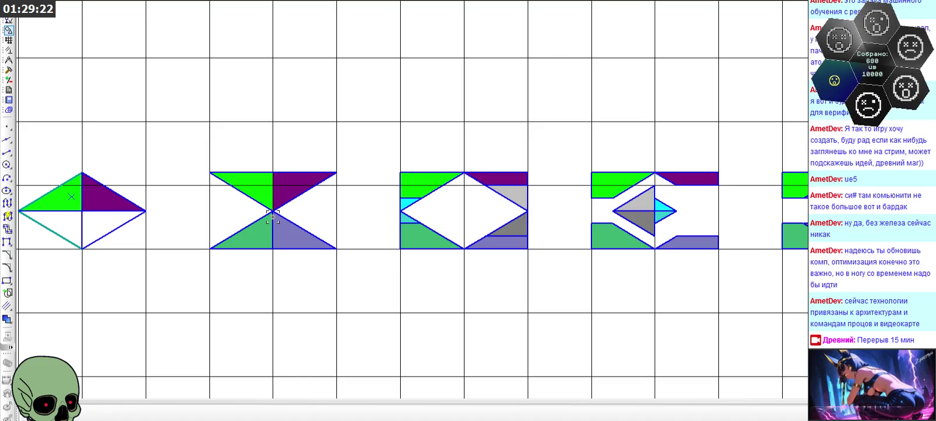
{"action": "scroll", "coordinate": [273, 218], "scroll_direction": "down", "scroll_amount": 1}
{"action": "scroll", "coordinate": [272, 217], "scroll_direction": "down", "scroll_amount": 1}
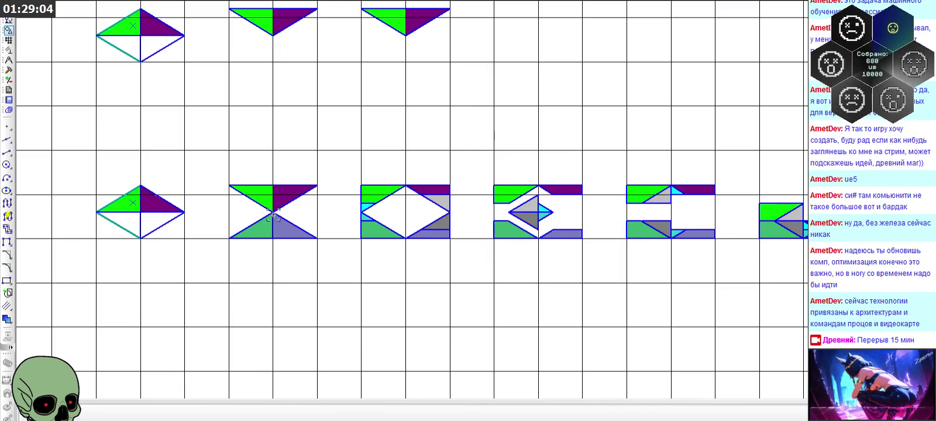
{"action": "scroll", "coordinate": [531, 213], "scroll_direction": "up", "scroll_amount": 2}
{"action": "scroll", "coordinate": [541, 199], "scroll_direction": "up", "scroll_amount": 3}
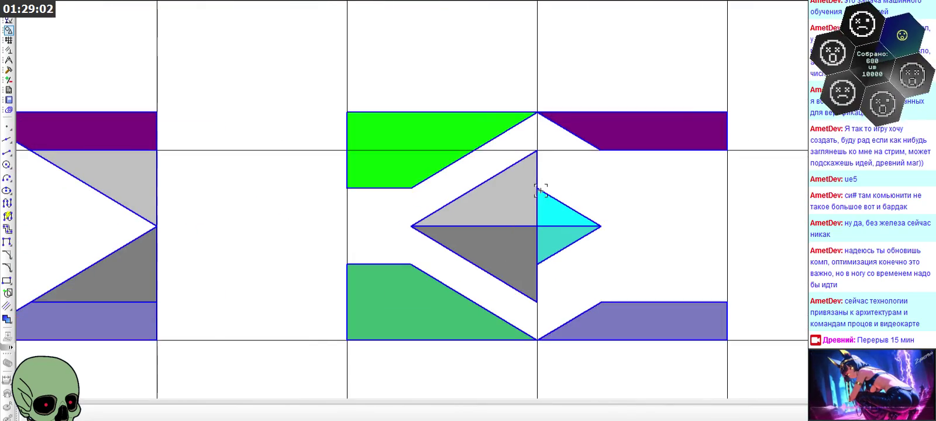
{"action": "scroll", "coordinate": [539, 191], "scroll_direction": "down", "scroll_amount": 5}
{"action": "scroll", "coordinate": [476, 153], "scroll_direction": "down", "scroll_amount": 2}
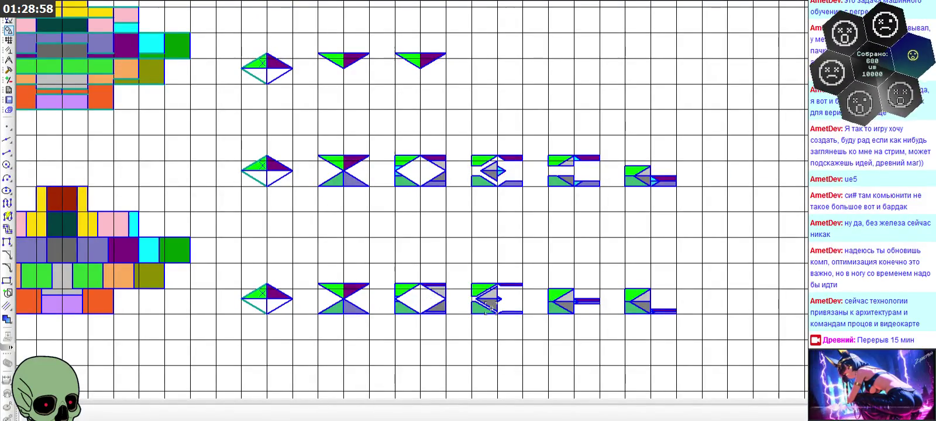
{"action": "scroll", "coordinate": [501, 309], "scroll_direction": "up", "scroll_amount": 3}
{"action": "scroll", "coordinate": [498, 295], "scroll_direction": "up", "scroll_amount": 2}
{"action": "scroll", "coordinate": [497, 293], "scroll_direction": "up", "scroll_amount": 2}
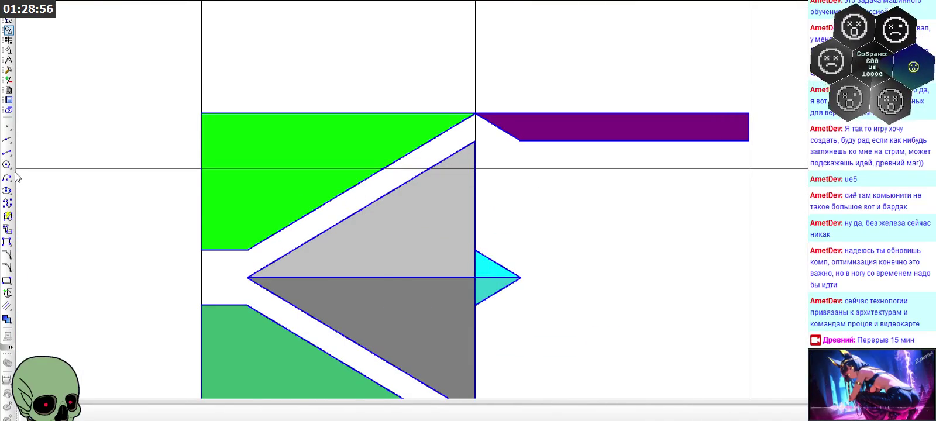
{"action": "left_click", "coordinate": [8, 152]}
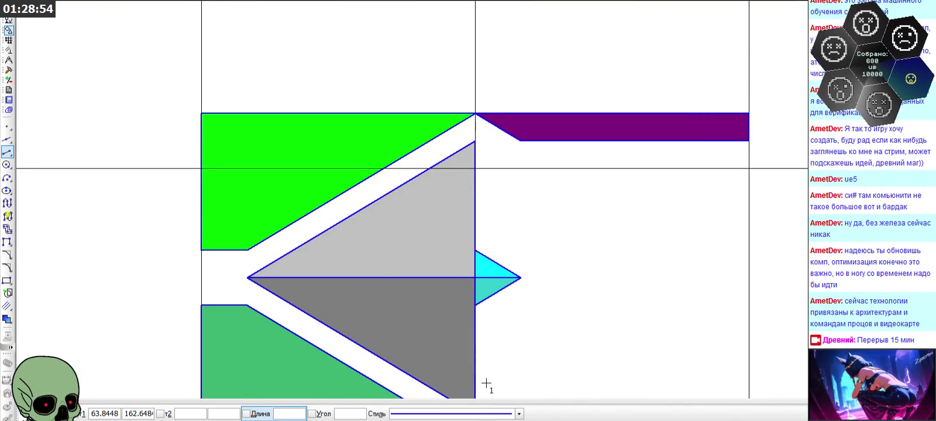
Step: Mirror the cyan triangle about the vertical edge to complete the small diamond
{"action": "left_click", "coordinate": [483, 414]}
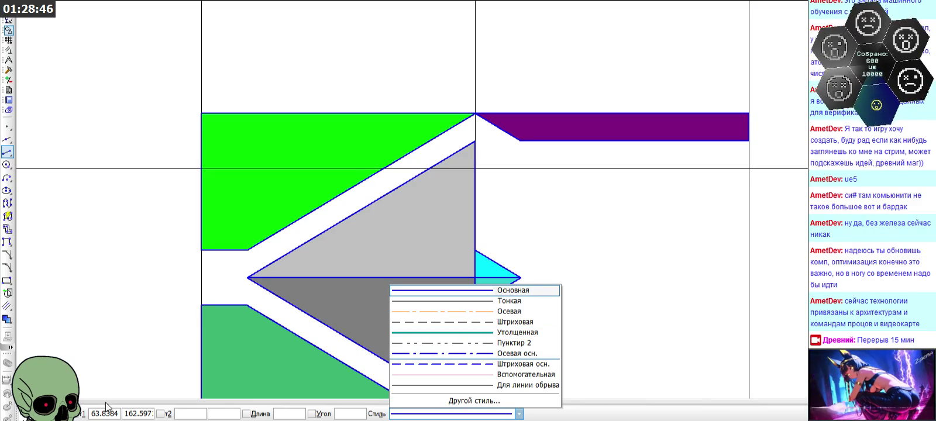
{"action": "key", "text": "Escape"}
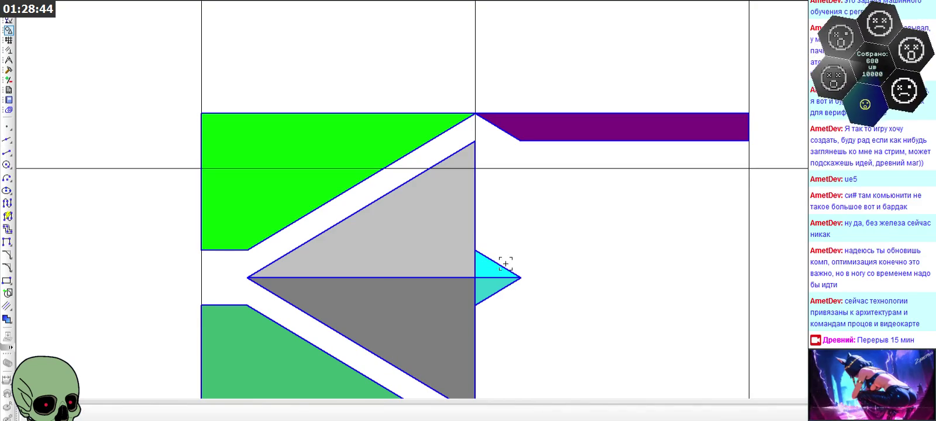
{"action": "left_click", "coordinate": [500, 292]}
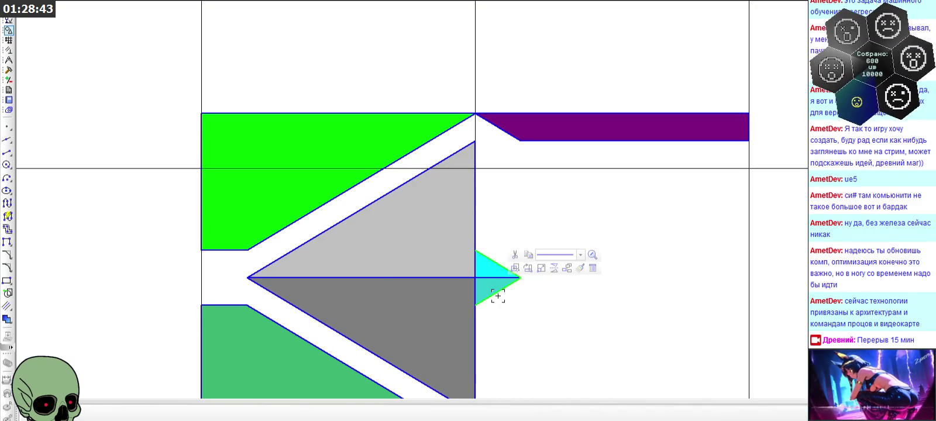
{"action": "left_click", "coordinate": [567, 269]}
{"action": "left_click", "coordinate": [475, 325]}
{"action": "left_click", "coordinate": [475, 325]}
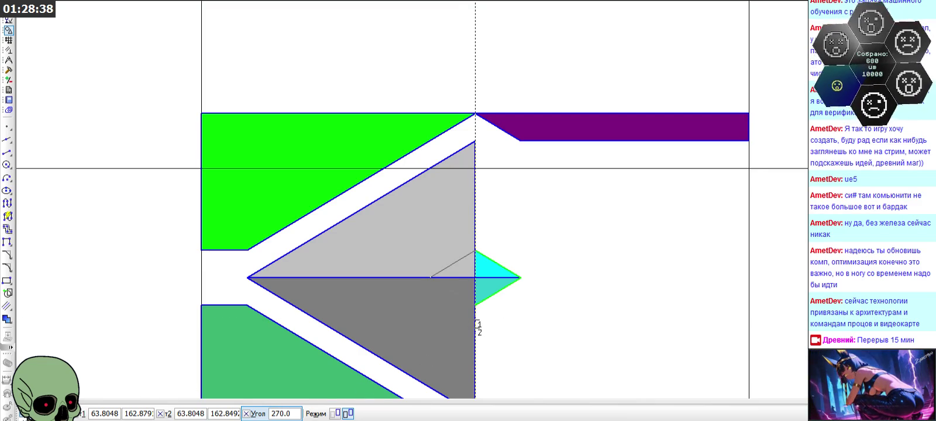
{"action": "key", "text": "ctrl+Return"}
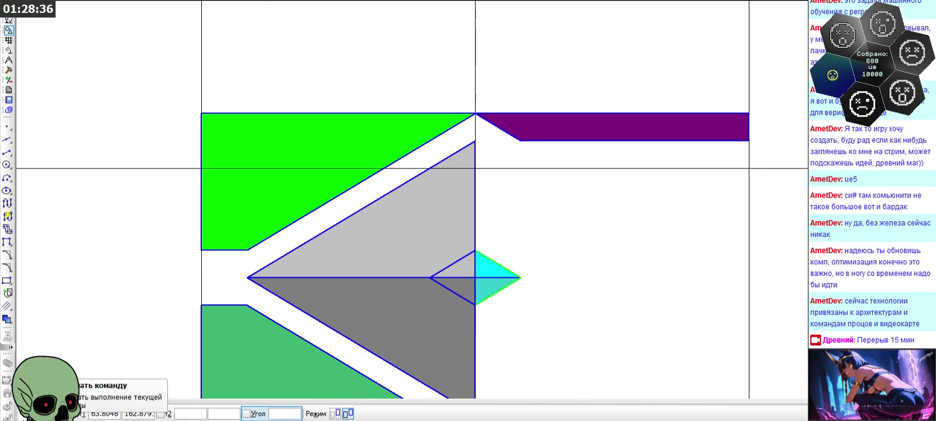
Step: Delete the diamond's upper and lower cyan fills and the dark gray triangle fills
{"action": "scroll", "coordinate": [424, 304], "scroll_direction": "down", "scroll_amount": 1}
{"action": "scroll", "coordinate": [482, 280], "scroll_direction": "up", "scroll_amount": 3}
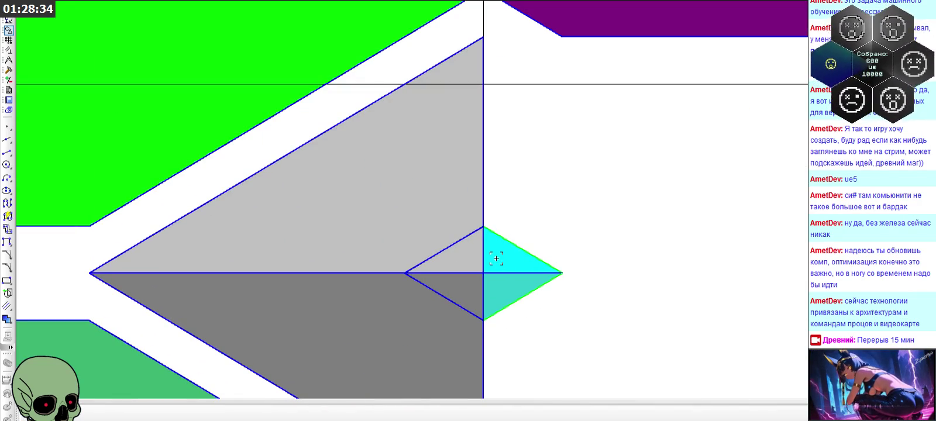
{"action": "left_click", "coordinate": [496, 258]}
{"action": "key", "text": "Delete"}
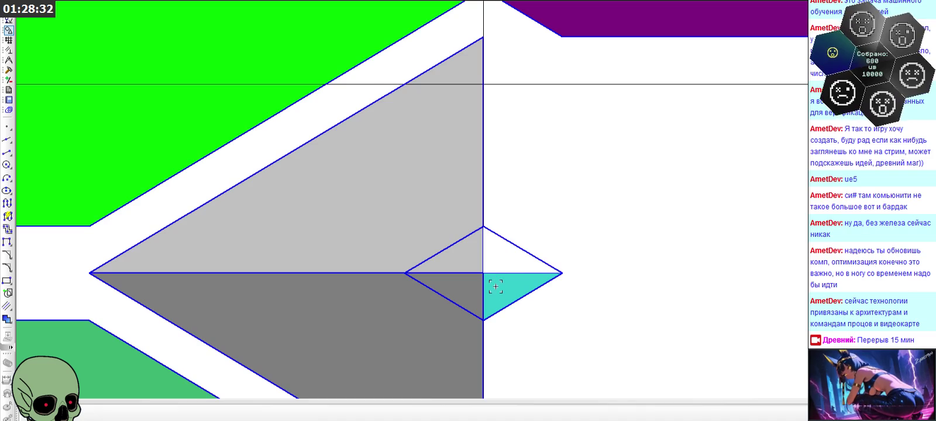
{"action": "left_click", "coordinate": [495, 290]}
{"action": "key", "text": "Delete"}
{"action": "left_click", "coordinate": [463, 270]}
{"action": "key", "text": "Delete"}
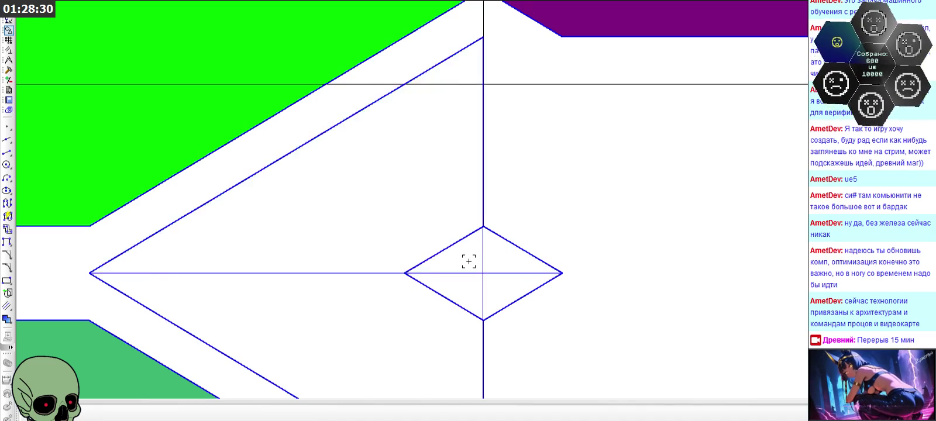
Step: Start a new fill and bring up its colour choices
{"action": "scroll", "coordinate": [466, 258], "scroll_direction": "down", "scroll_amount": 1}
{"action": "left_click", "coordinate": [7, 319]}
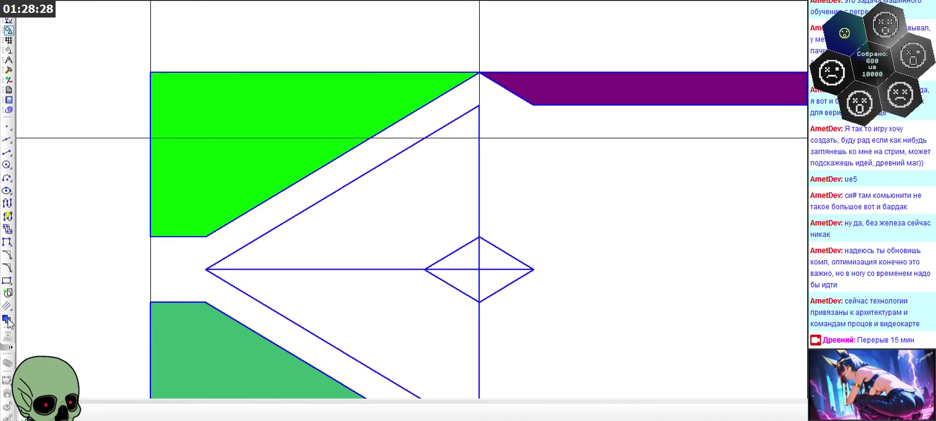
{"action": "scroll", "coordinate": [542, 215], "scroll_direction": "down", "scroll_amount": 1}
{"action": "scroll", "coordinate": [543, 216], "scroll_direction": "down", "scroll_amount": 1}
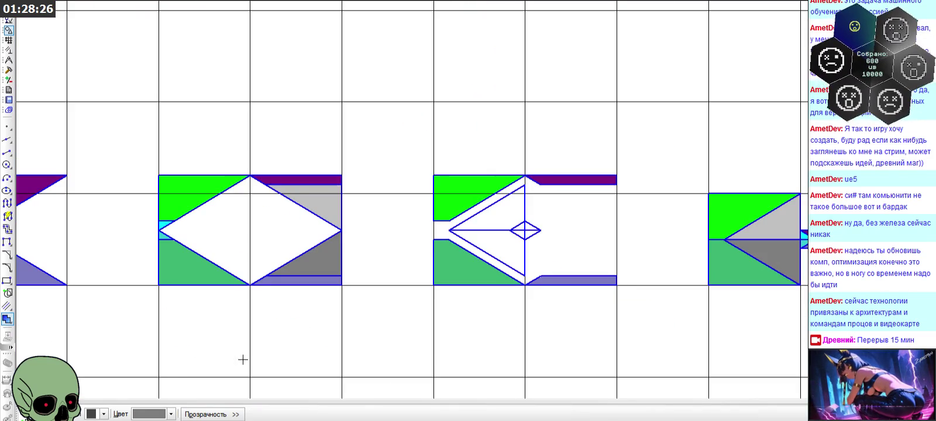
{"action": "left_click", "coordinate": [171, 414]}
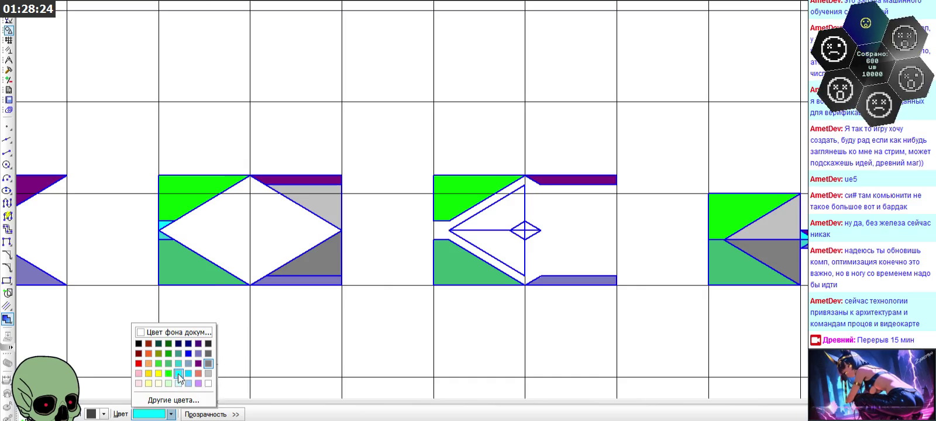
Step: Fill the small diamond's upper-left triangle with cyan
{"action": "left_click", "coordinate": [176, 373]}
{"action": "scroll", "coordinate": [592, 195], "scroll_direction": "up", "scroll_amount": 2}
{"action": "scroll", "coordinate": [592, 194], "scroll_direction": "down", "scroll_amount": 1}
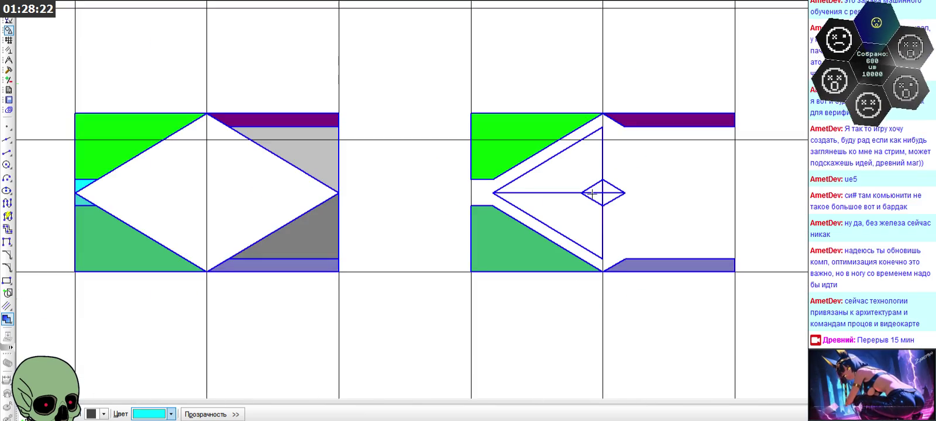
{"action": "scroll", "coordinate": [592, 194], "scroll_direction": "up", "scroll_amount": 2}
{"action": "left_click", "coordinate": [608, 195]}
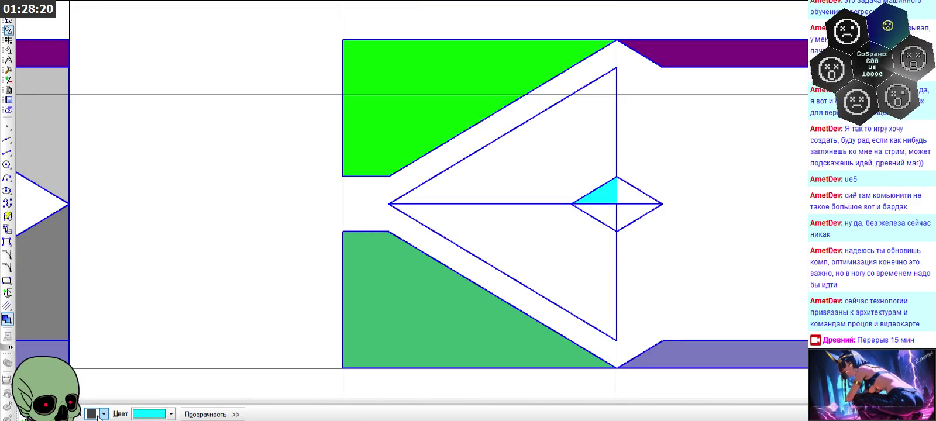
Step: Fill the diamond's lower-left triangle with dark turquoise (Темно-бирюзовый)
{"action": "left_click", "coordinate": [171, 414]}
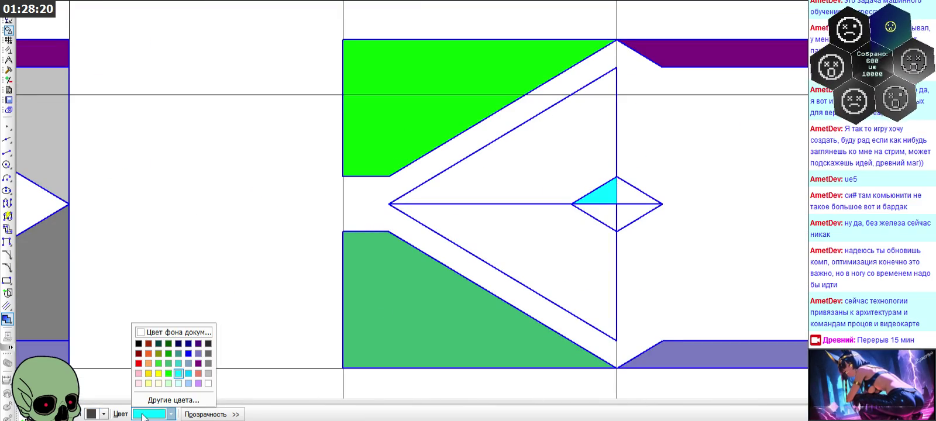
{"action": "left_click", "coordinate": [179, 364]}
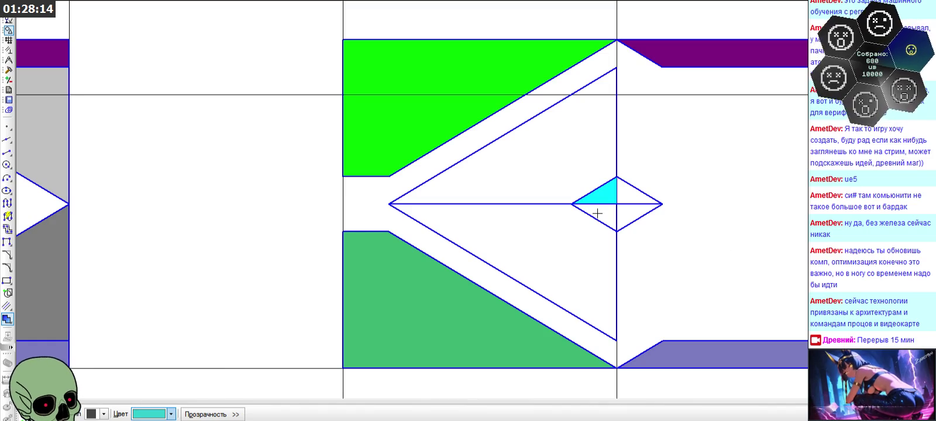
{"action": "left_click", "coordinate": [594, 215]}
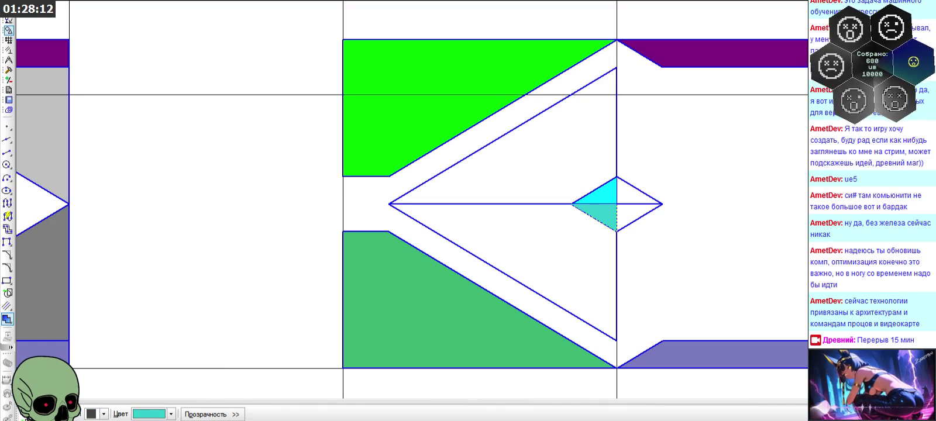
{"action": "scroll", "coordinate": [562, 251], "scroll_direction": "down", "scroll_amount": 2}
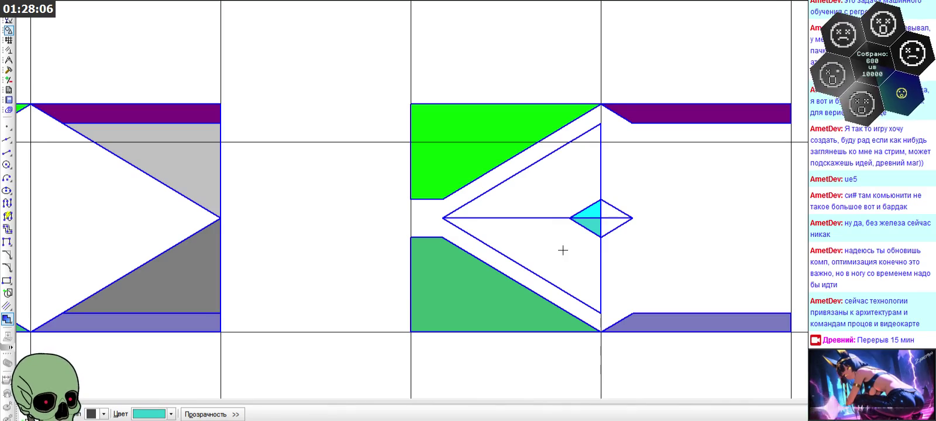
{"action": "scroll", "coordinate": [473, 223], "scroll_direction": "down", "scroll_amount": 2}
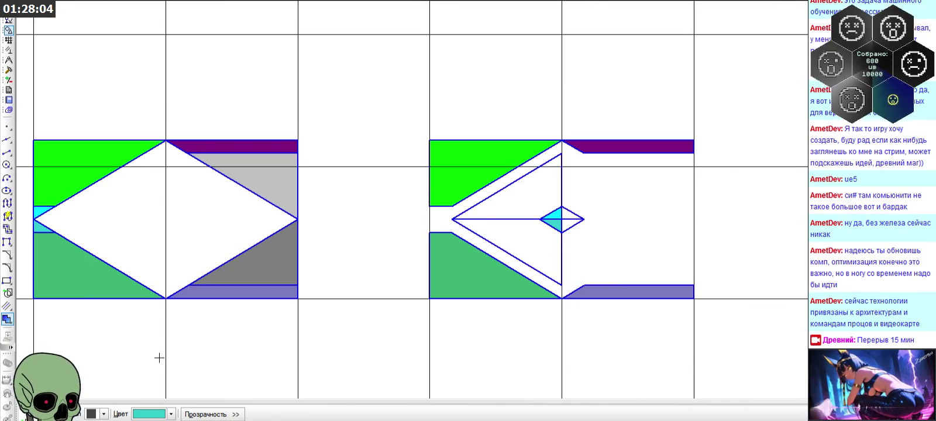
{"action": "left_click", "coordinate": [165, 412]}
Step: Fill the arrow's upper triangle and the diamond's upper-right triangle light grey (Серый 25%)
{"action": "left_click", "coordinate": [210, 370]}
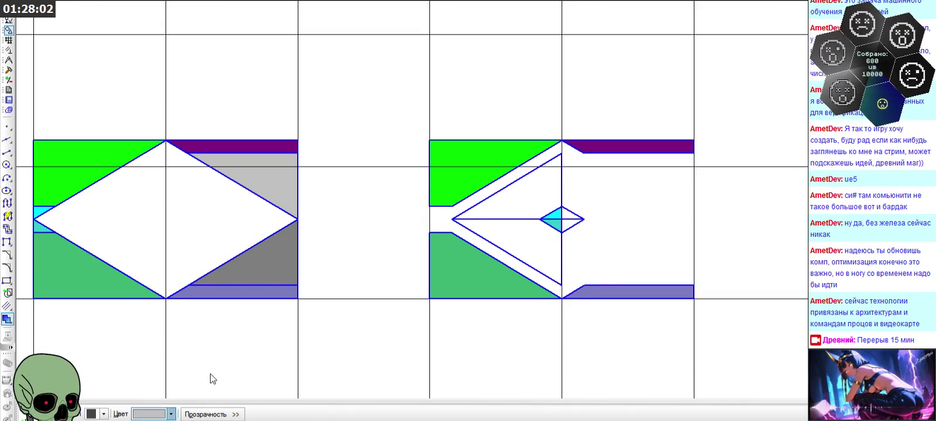
{"action": "scroll", "coordinate": [543, 200], "scroll_direction": "up", "scroll_amount": 3}
{"action": "left_click", "coordinate": [475, 241]}
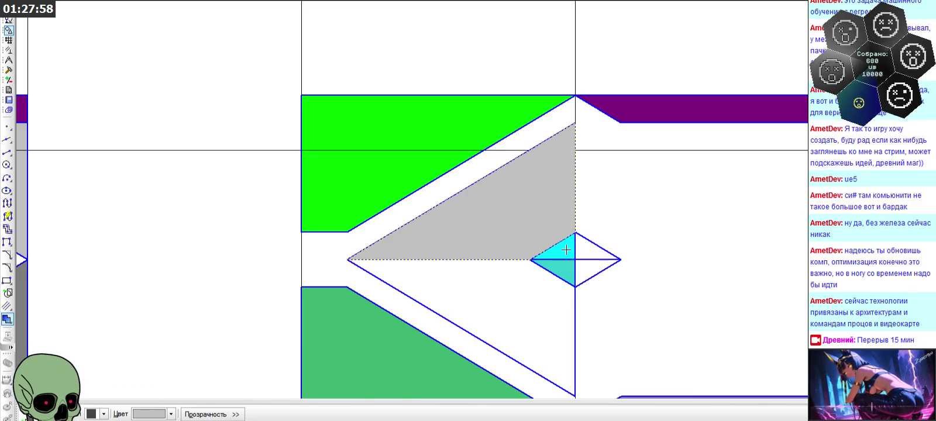
{"action": "key", "text": "ctrl+Return"}
{"action": "left_click", "coordinate": [586, 250]}
{"action": "key", "text": "ctrl+Return"}
Step: Fill the arrow's lower triangle with a darker grey and finish the fill command
{"action": "left_click", "coordinate": [171, 414]}
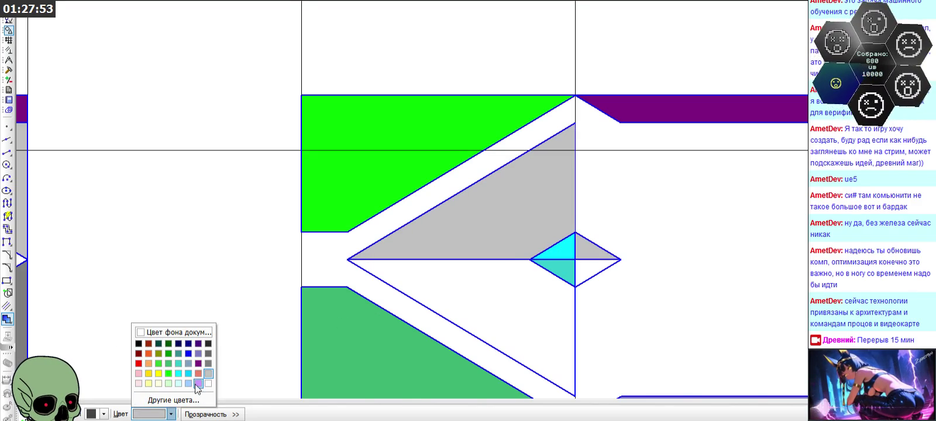
{"action": "left_click", "coordinate": [208, 354]}
{"action": "left_click", "coordinate": [481, 298]}
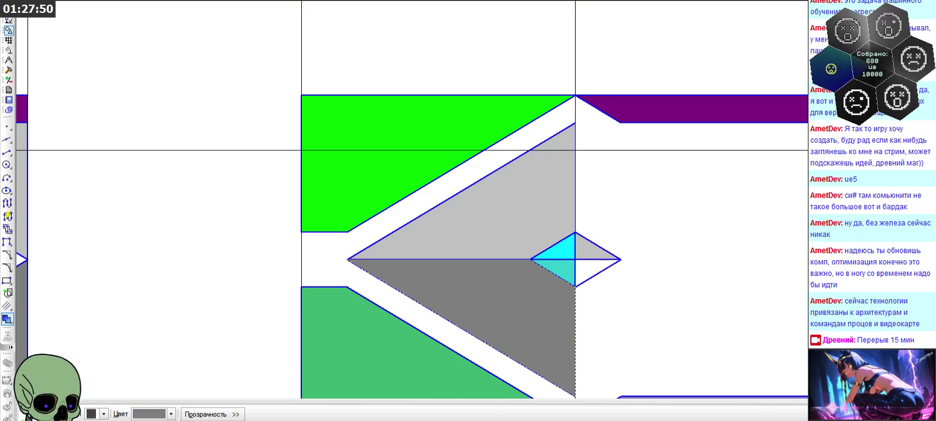
{"action": "left_click", "coordinate": [17, 414]}
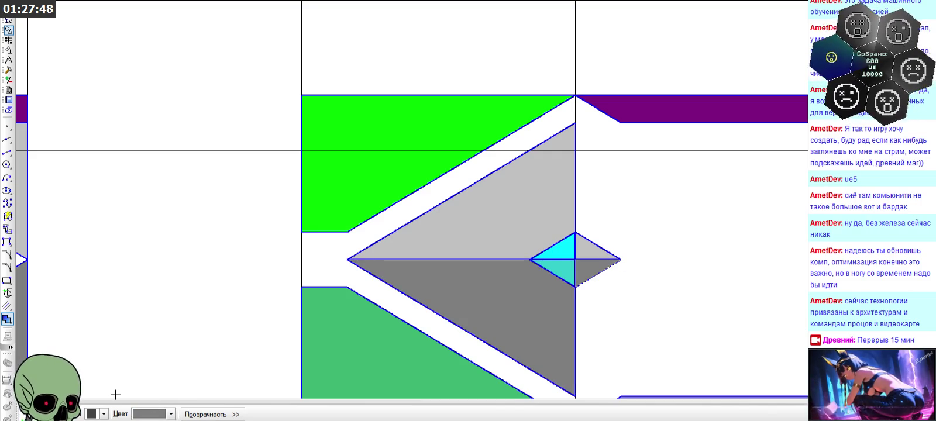
{"action": "left_click", "coordinate": [18, 404]}
{"action": "scroll", "coordinate": [463, 117], "scroll_direction": "down", "scroll_amount": 1}
{"action": "scroll", "coordinate": [462, 117], "scroll_direction": "down", "scroll_amount": 1}
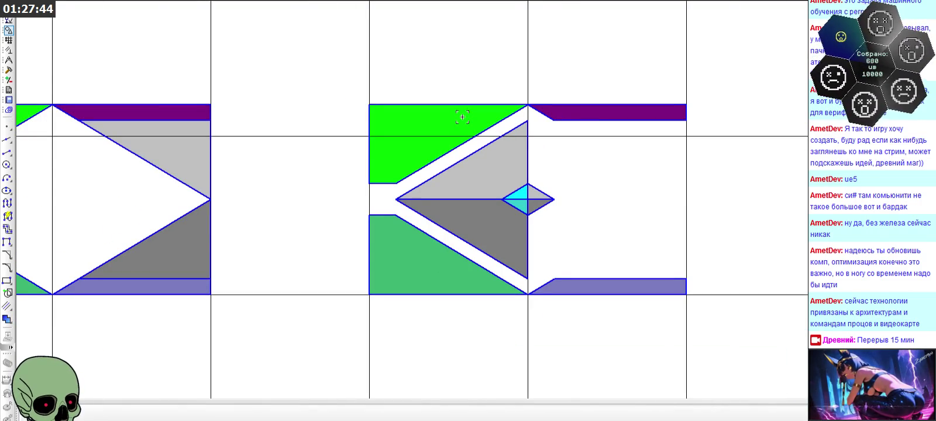
Step: Draw the missing line to complete the outline of a new small diamond
{"action": "scroll", "coordinate": [462, 117], "scroll_direction": "down", "scroll_amount": 1}
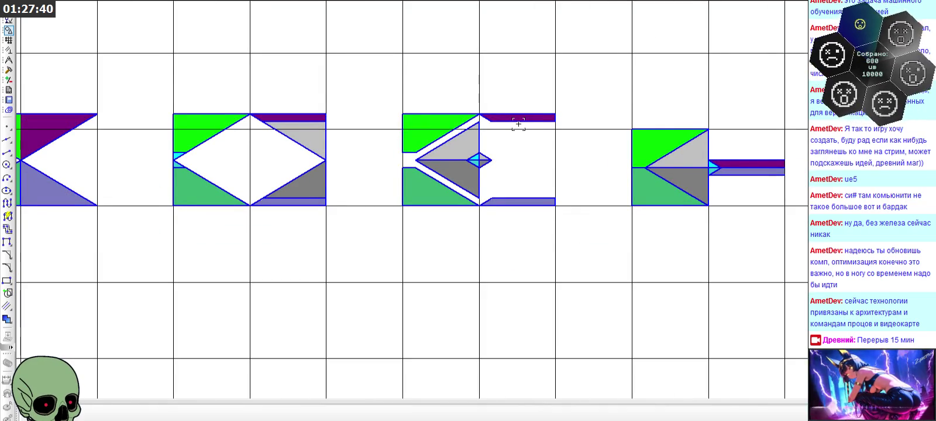
{"action": "scroll", "coordinate": [477, 150], "scroll_direction": "up", "scroll_amount": 1}
{"action": "scroll", "coordinate": [478, 158], "scroll_direction": "up", "scroll_amount": 1}
{"action": "left_click", "coordinate": [479, 184]}
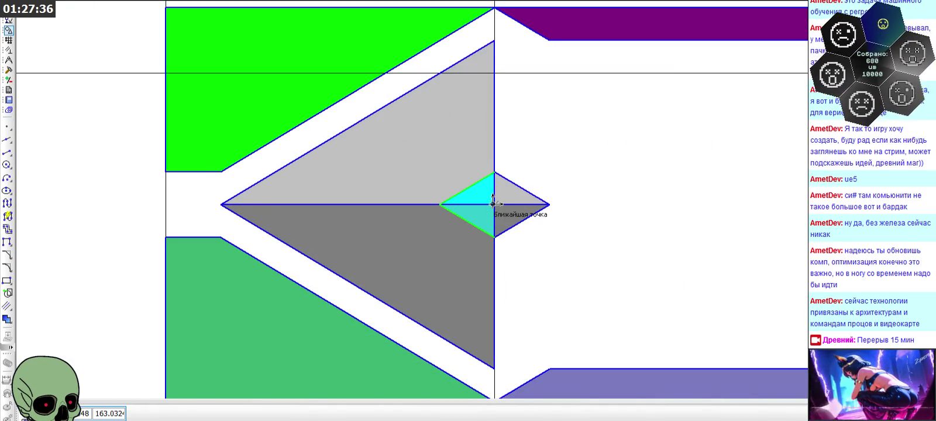
{"action": "scroll", "coordinate": [275, 170], "scroll_direction": "down", "scroll_amount": 1}
{"action": "scroll", "coordinate": [274, 170], "scroll_direction": "down", "scroll_amount": 1}
{"action": "scroll", "coordinate": [750, 223], "scroll_direction": "up", "scroll_amount": 2}
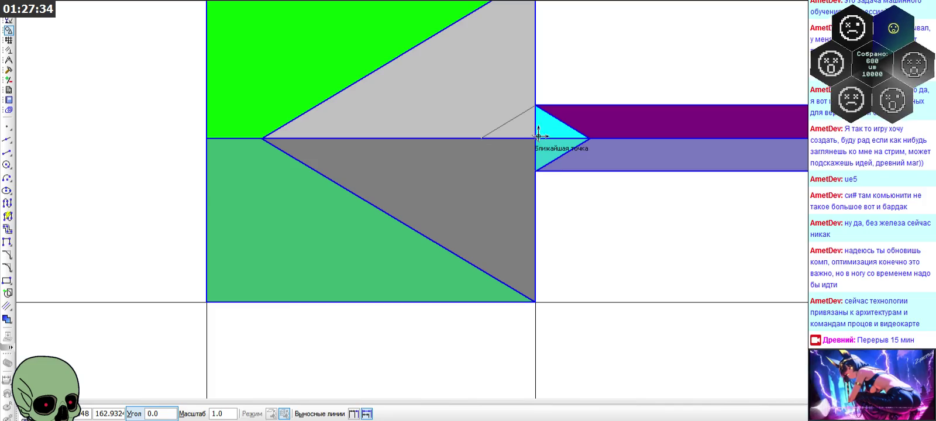
{"action": "left_click", "coordinate": [537, 136]}
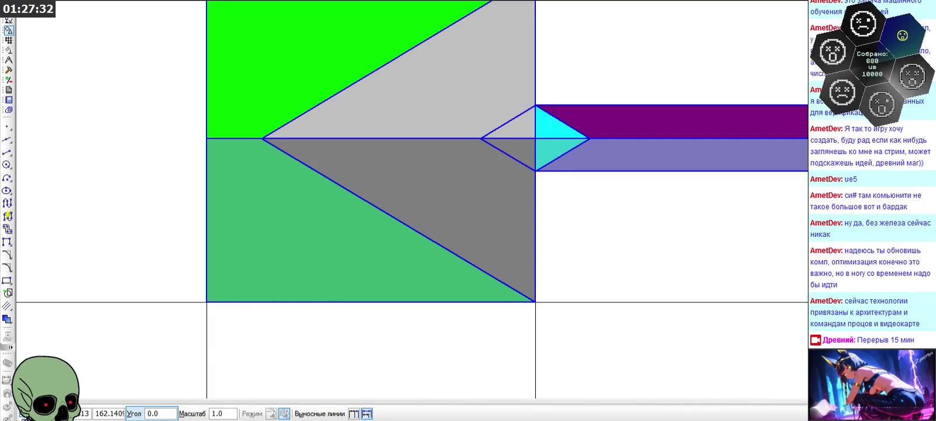
{"action": "key", "text": "Escape"}
Step: Delete the old cyan triangle, dark grey shape and light grey triangle fills
{"action": "scroll", "coordinate": [430, 263], "scroll_direction": "down", "scroll_amount": 2}
{"action": "scroll", "coordinate": [461, 218], "scroll_direction": "up", "scroll_amount": 2}
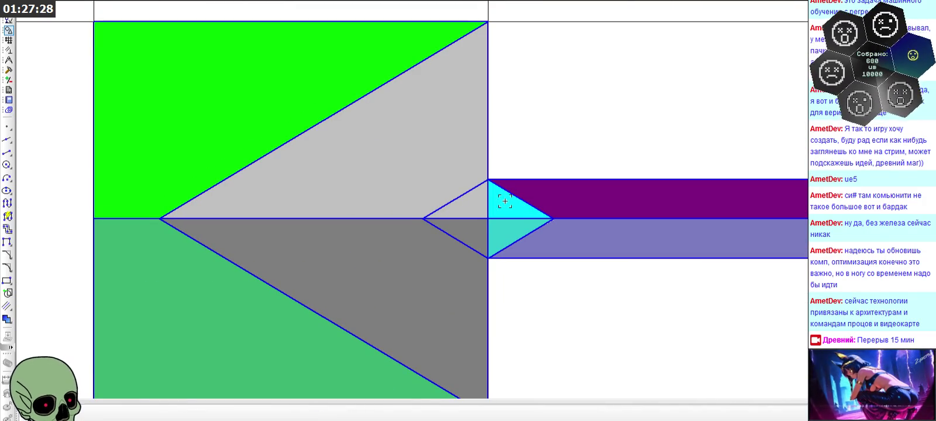
{"action": "left_click", "coordinate": [504, 202]}
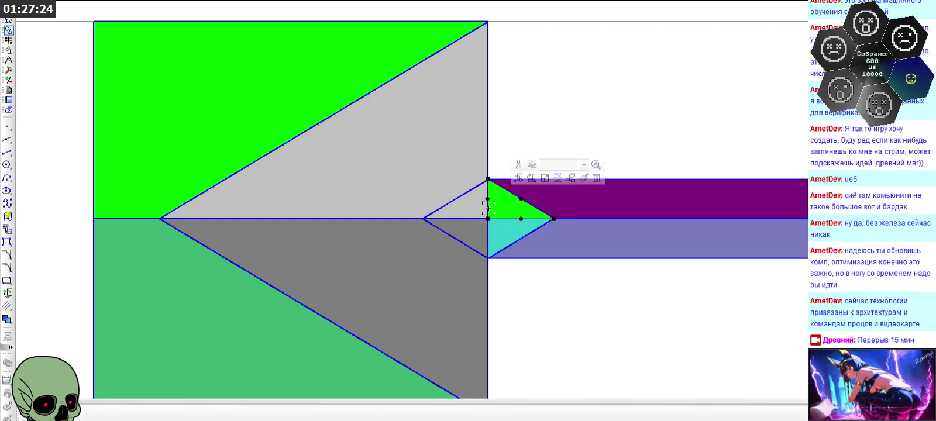
{"action": "key", "text": "Delete"}
{"action": "left_click", "coordinate": [499, 234]}
{"action": "key", "text": "Delete"}
{"action": "left_click", "coordinate": [479, 229]}
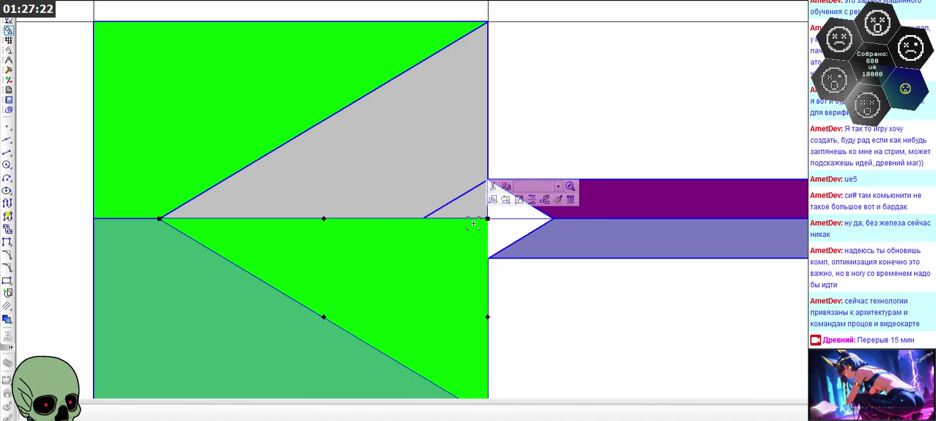
{"action": "key", "text": "Delete"}
{"action": "left_click", "coordinate": [467, 211]}
{"action": "key", "text": "Delete"}
{"action": "scroll", "coordinate": [486, 173], "scroll_direction": "down", "scroll_amount": 2}
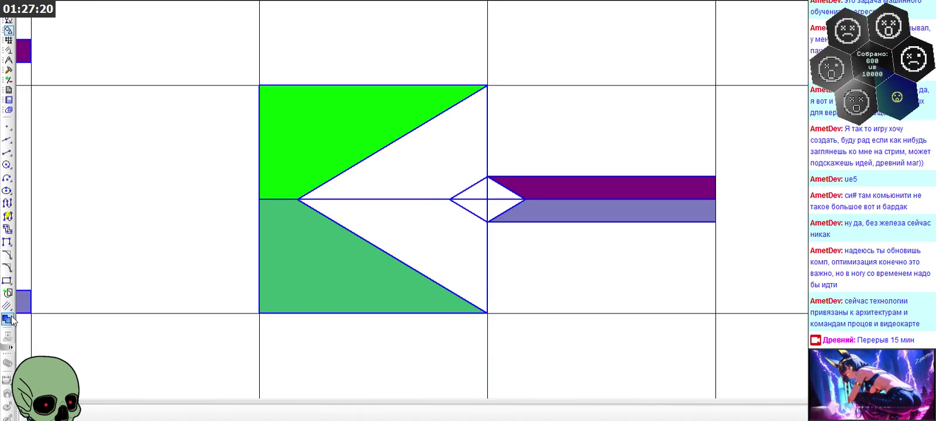
Step: Fill the arrow's lower region and the small triangle beside the diamond grey
{"action": "left_click", "coordinate": [8, 319]}
{"action": "left_click", "coordinate": [438, 227]}
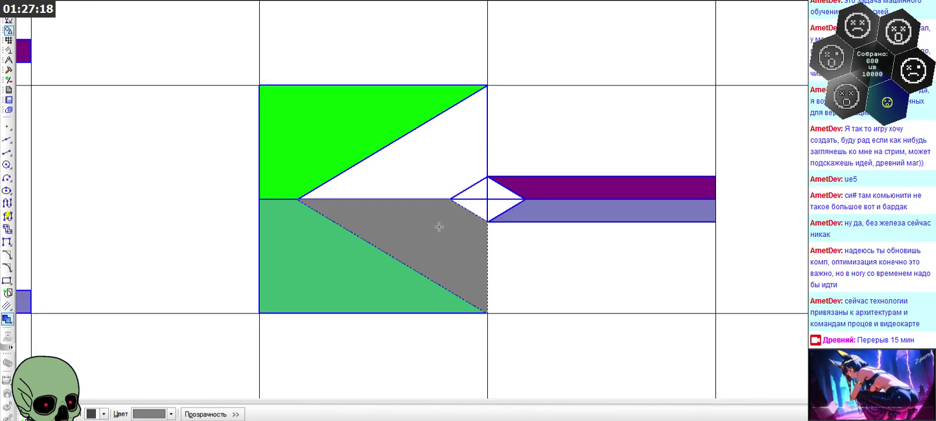
{"action": "scroll", "coordinate": [464, 216], "scroll_direction": "up", "scroll_amount": 3}
{"action": "left_click", "coordinate": [510, 203]}
{"action": "left_click", "coordinate": [35, 415]}
Step: Fill the upper region and the small upper triangle light grey
{"action": "left_click", "coordinate": [170, 414]}
{"action": "left_click", "coordinate": [209, 374]}
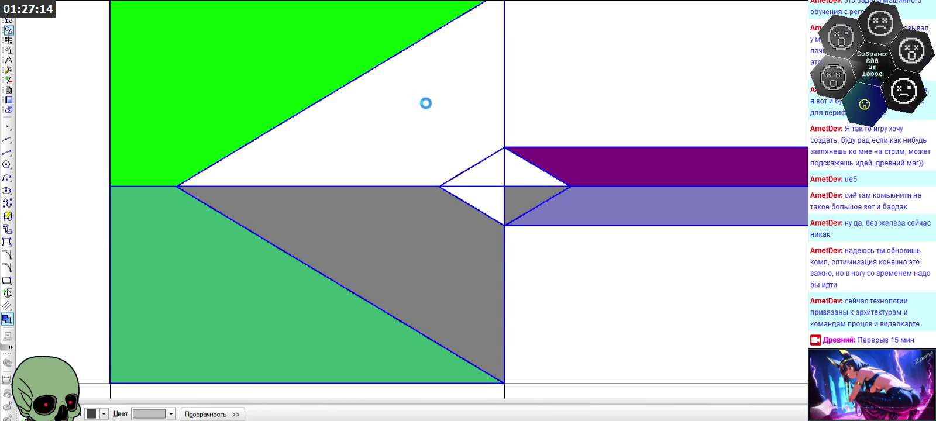
{"action": "left_click", "coordinate": [424, 102]}
{"action": "left_click", "coordinate": [533, 177]}
{"action": "left_click", "coordinate": [35, 414]}
Step: Fill the diamond's upper half turquoise and lower half dark turquoise
{"action": "left_click", "coordinate": [170, 414]}
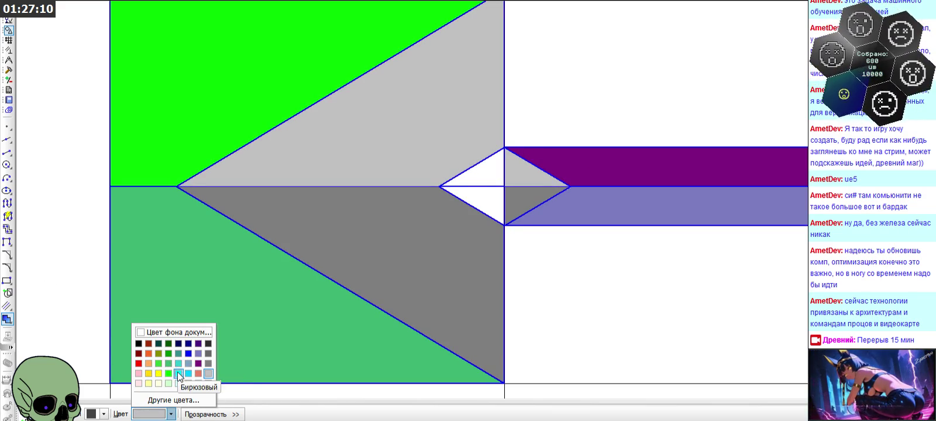
{"action": "left_click", "coordinate": [179, 374]}
{"action": "left_click", "coordinate": [493, 178]}
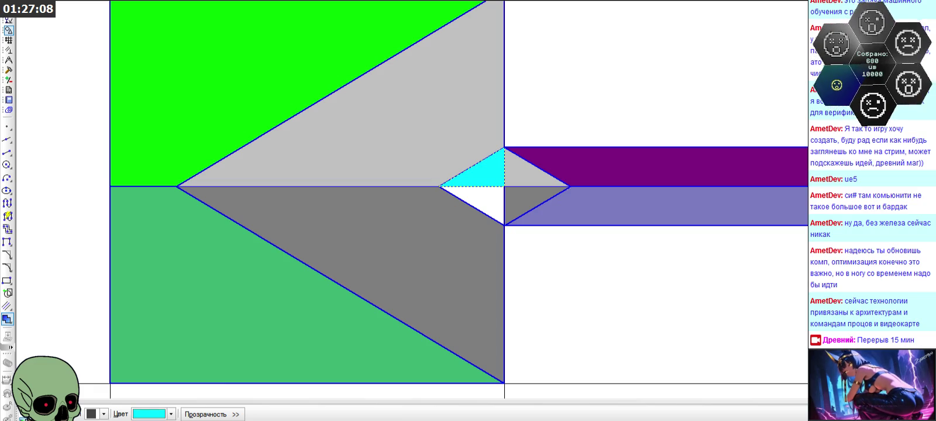
{"action": "left_click", "coordinate": [170, 414]}
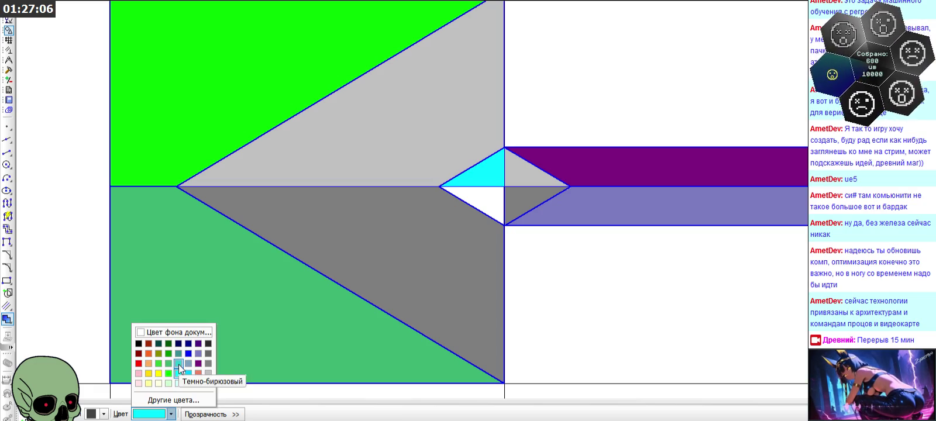
{"action": "left_click", "coordinate": [178, 364]}
{"action": "left_click", "coordinate": [490, 203]}
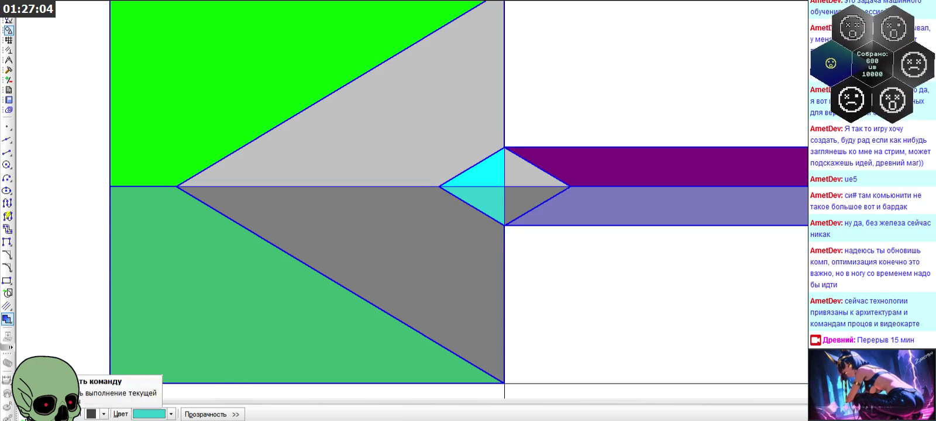
{"action": "key", "text": "Escape"}
{"action": "scroll", "coordinate": [345, 145], "scroll_direction": "down", "scroll_amount": 2}
{"action": "scroll", "coordinate": [345, 145], "scroll_direction": "down", "scroll_amount": 2}
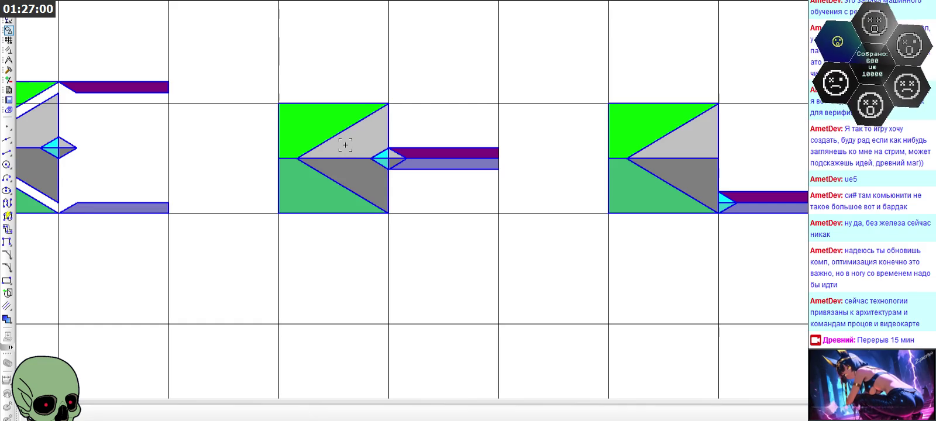
Step: Zoom out and scroll around to review the tile grid
{"action": "scroll", "coordinate": [486, 213], "scroll_direction": "down", "scroll_amount": 2}
{"action": "scroll", "coordinate": [485, 235], "scroll_direction": "down", "scroll_amount": 2}
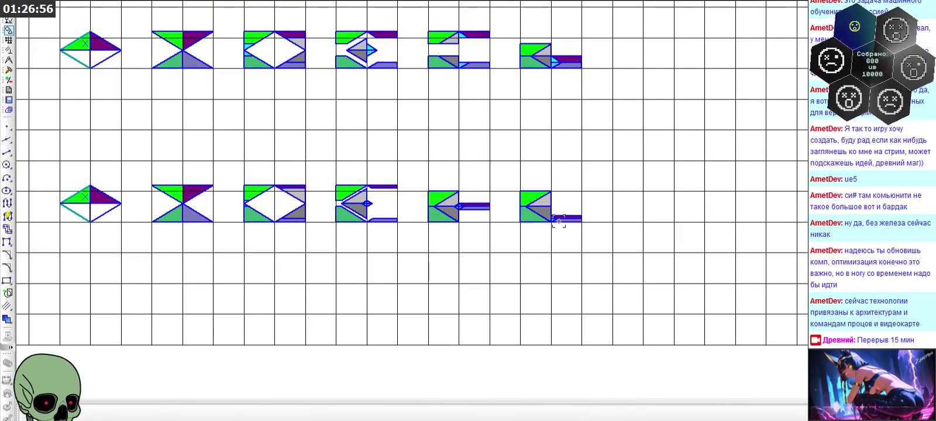
{"action": "scroll", "coordinate": [586, 217], "scroll_direction": "up", "scroll_amount": 2}
{"action": "scroll", "coordinate": [586, 218], "scroll_direction": "up", "scroll_amount": 3}
{"action": "scroll", "coordinate": [535, 222], "scroll_direction": "up", "scroll_amount": 4}
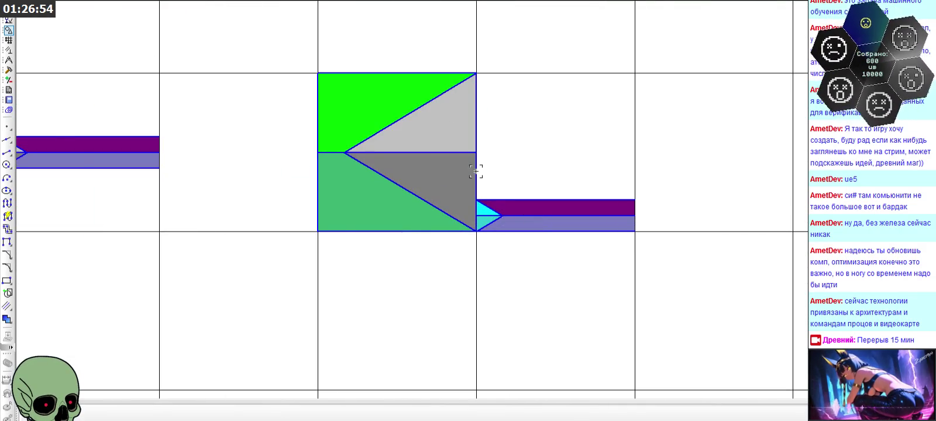
{"action": "scroll", "coordinate": [475, 172], "scroll_direction": "down", "scroll_amount": 3}
{"action": "scroll", "coordinate": [179, 167], "scroll_direction": "up", "scroll_amount": 4}
{"action": "scroll", "coordinate": [179, 167], "scroll_direction": "up", "scroll_amount": 1}
Step: Select the cyan diamond, paste a copy, and zoom to the next unfilled arrow tile
{"action": "left_click", "coordinate": [232, 186]}
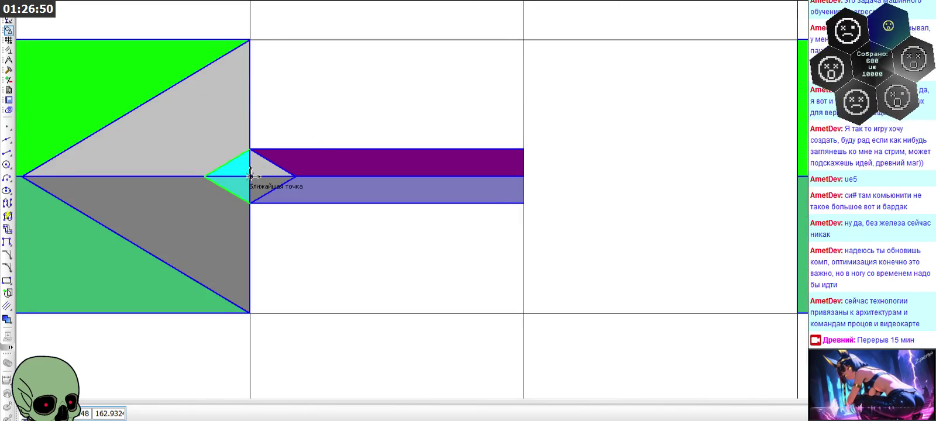
{"action": "scroll", "coordinate": [181, 196], "scroll_direction": "down", "scroll_amount": 3}
{"action": "scroll", "coordinate": [636, 194], "scroll_direction": "up", "scroll_amount": 4}
{"action": "key", "text": "ctrl+v"}
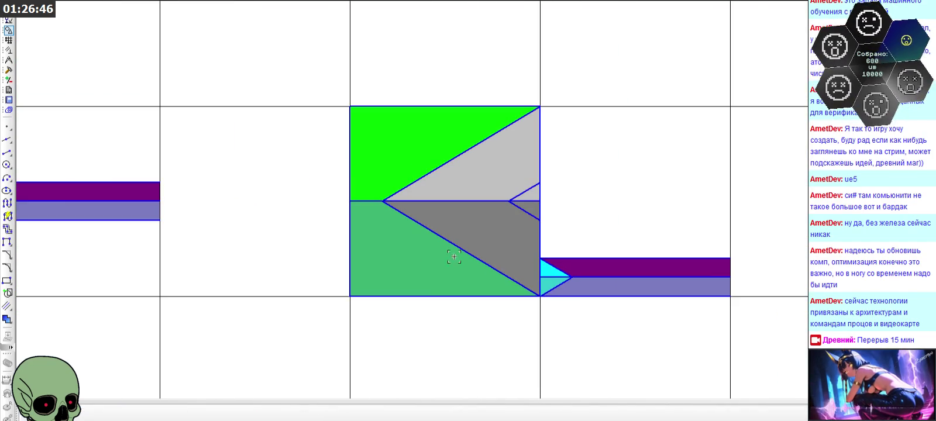
{"action": "scroll", "coordinate": [553, 245], "scroll_direction": "up", "scroll_amount": 3}
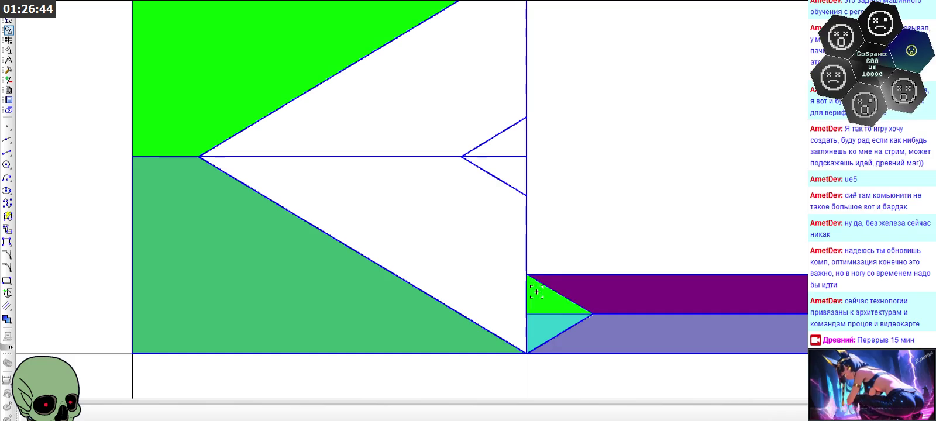
{"action": "scroll", "coordinate": [314, 246], "scroll_direction": "down", "scroll_amount": 2}
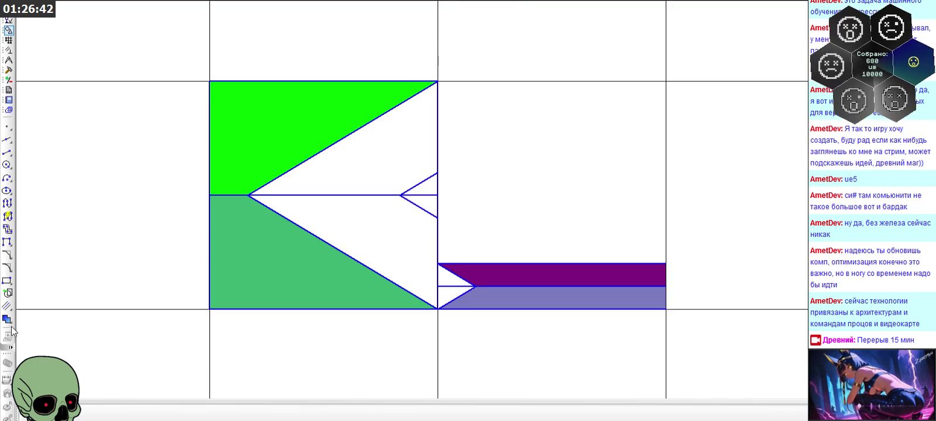
{"action": "left_click", "coordinate": [7, 321]}
Step: Fill the tile's lower middle region and small lower triangle with 40% grey
{"action": "left_click", "coordinate": [148, 414]}
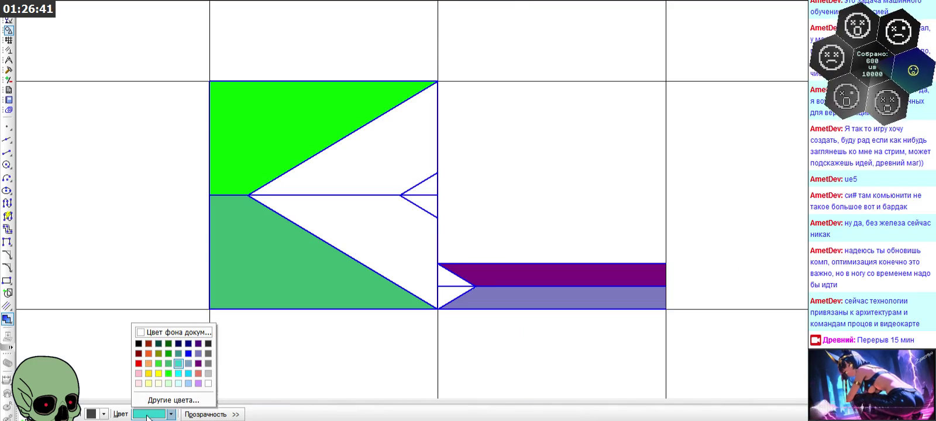
{"action": "left_click", "coordinate": [211, 360]}
{"action": "left_click", "coordinate": [413, 265]}
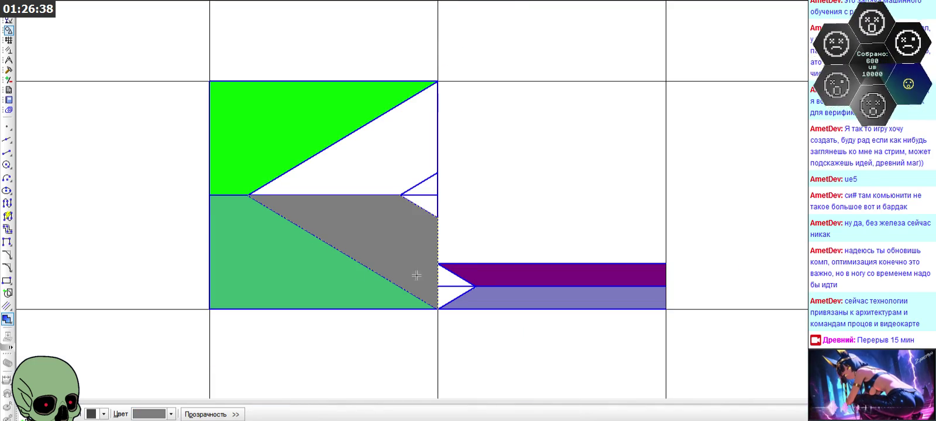
{"action": "left_click", "coordinate": [444, 289]}
Step: Fill the small upper triangle and the large upper region light grey
{"action": "left_click", "coordinate": [171, 414]}
{"action": "left_click", "coordinate": [205, 363]}
{"action": "scroll", "coordinate": [426, 255], "scroll_direction": "up", "scroll_amount": 3}
{"action": "left_click", "coordinate": [452, 282]}
{"action": "left_click", "coordinate": [406, 113]}
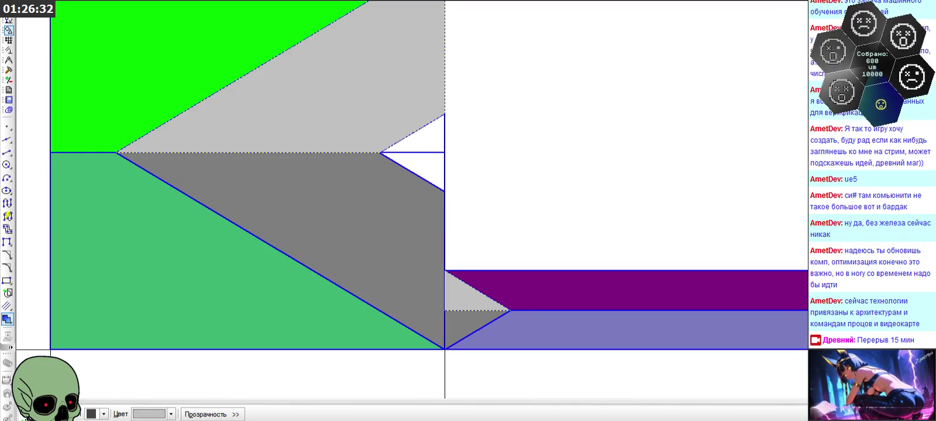
{"action": "key", "text": "ctrl+Return"}
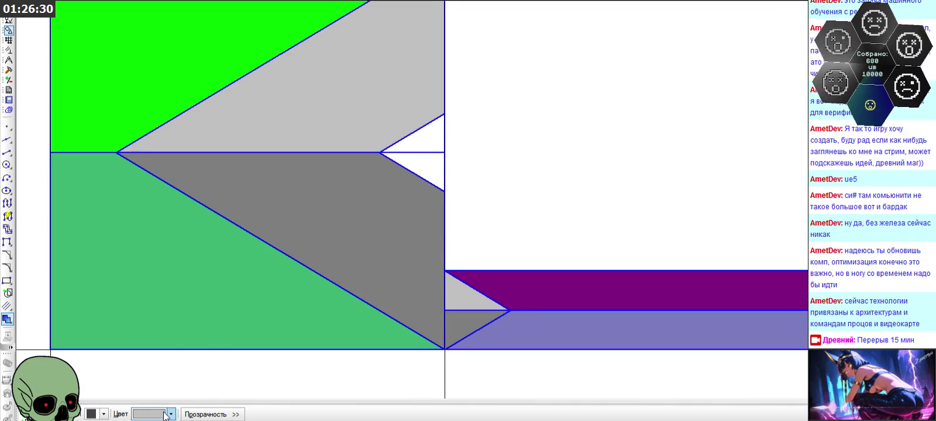
Step: Fill the upper notch triangle turquoise and the lower notch triangle dark turquoise
{"action": "left_click", "coordinate": [165, 414]}
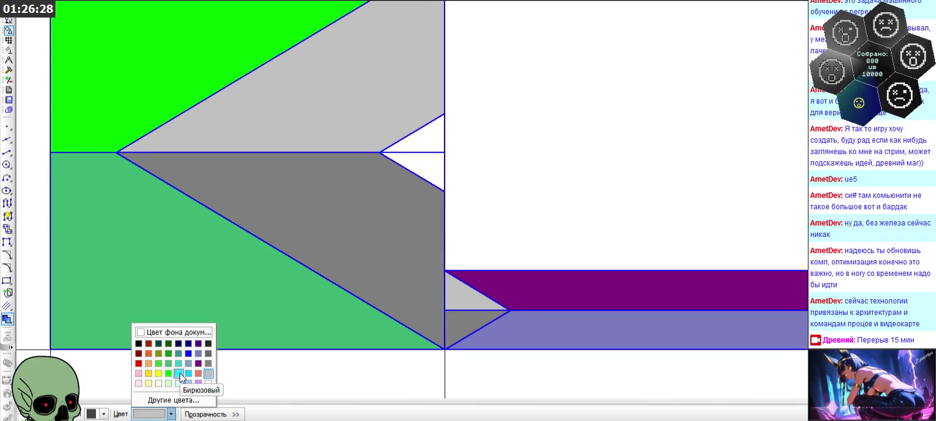
{"action": "left_click", "coordinate": [181, 373]}
{"action": "left_click", "coordinate": [421, 144]}
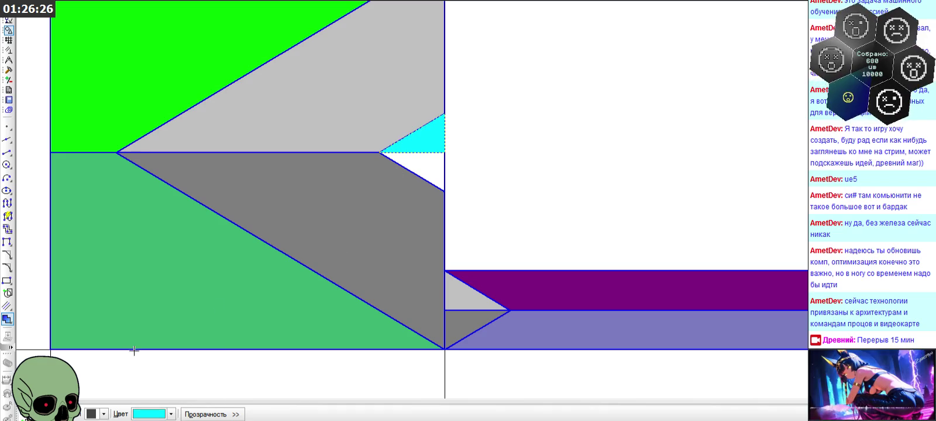
{"action": "key", "text": "ctrl+Return"}
{"action": "left_click", "coordinate": [170, 414]}
{"action": "left_click", "coordinate": [181, 365]}
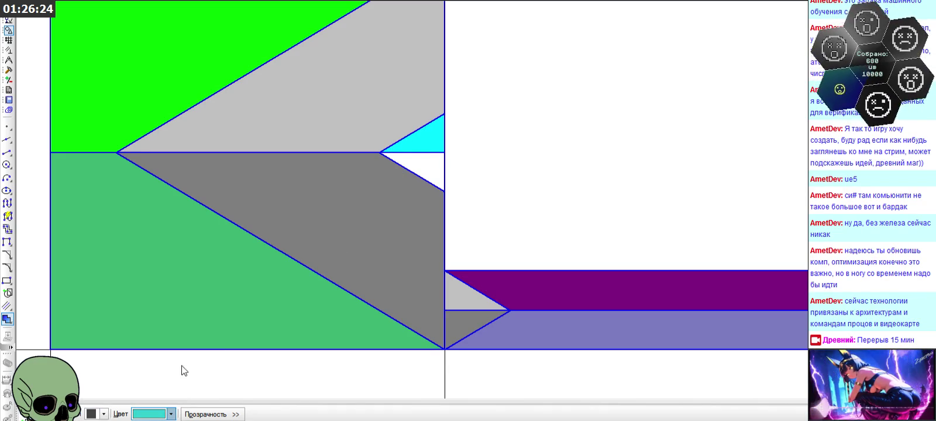
{"action": "left_click", "coordinate": [433, 164]}
{"action": "key", "text": "ctrl+Return"}
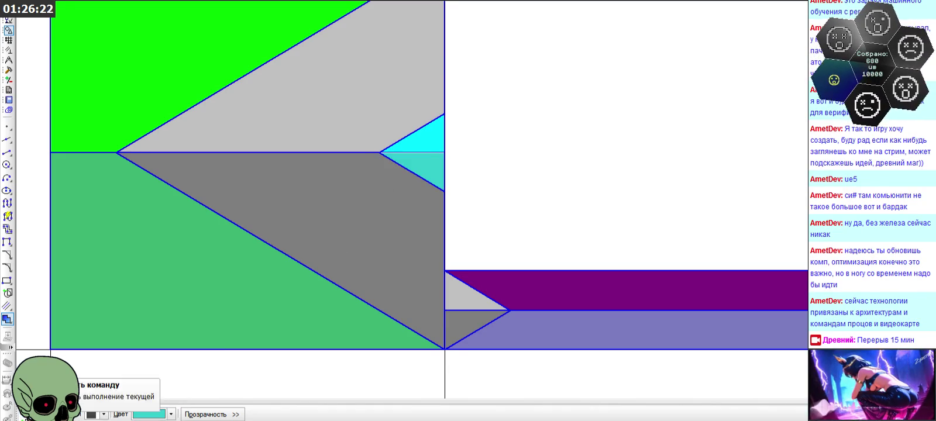
{"action": "scroll", "coordinate": [534, 140], "scroll_direction": "down", "scroll_amount": 5}
{"action": "scroll", "coordinate": [494, 202], "scroll_direction": "down", "scroll_amount": 1}
{"action": "scroll", "coordinate": [462, 237], "scroll_direction": "down", "scroll_amount": 2}
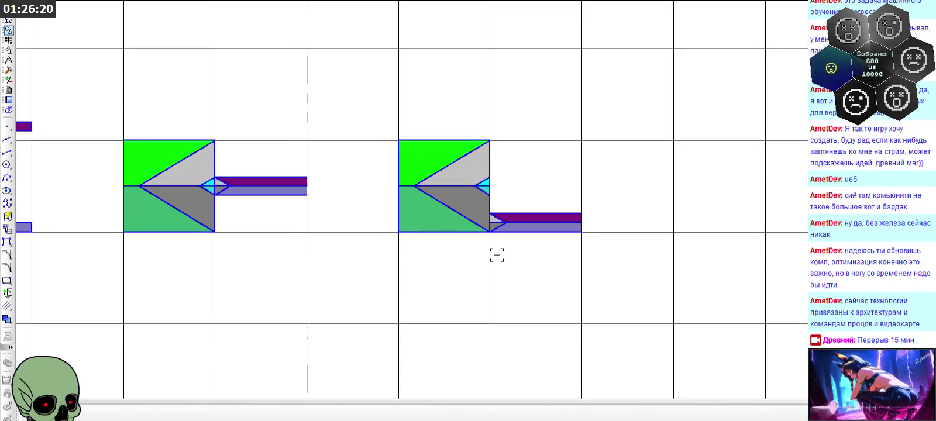